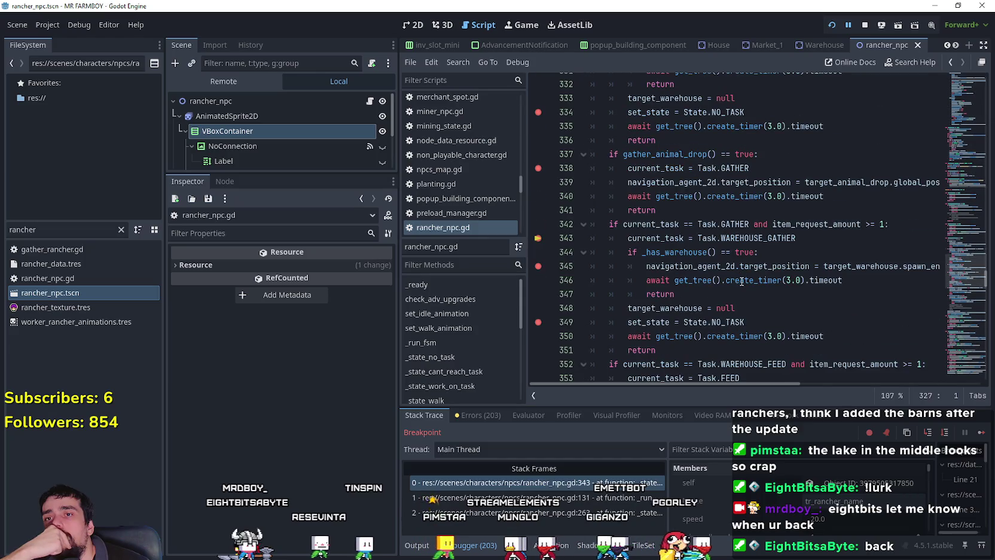
# - Review the WAREHOUSE_FEED condition on line 352 and the go-home lines 367–369
pyautogui.scroll(-3, 754, 257)
pyautogui.click(762, 237)
pyautogui.doubleClick(762, 237)
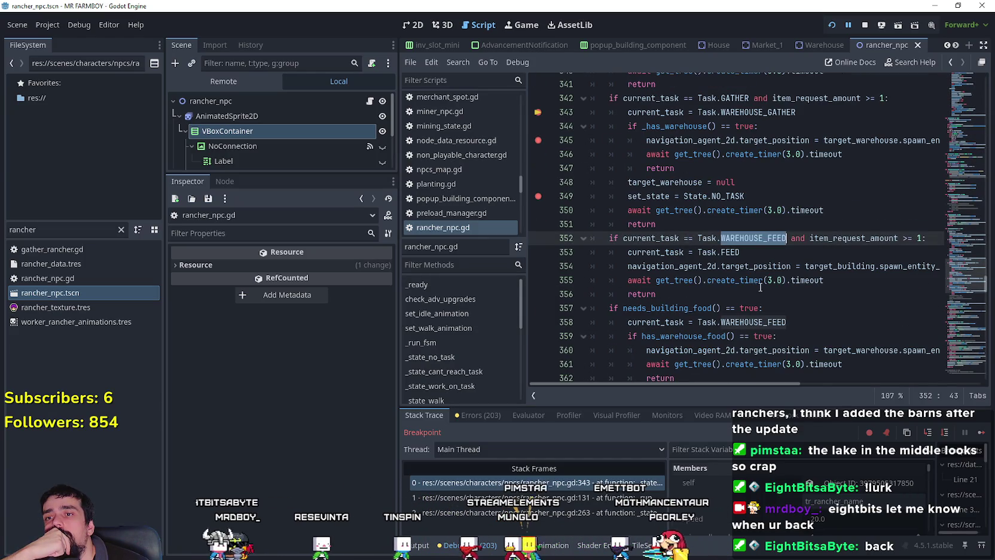
pyautogui.scroll(-2, 790, 303)
pyautogui.scroll(7, 790, 302)
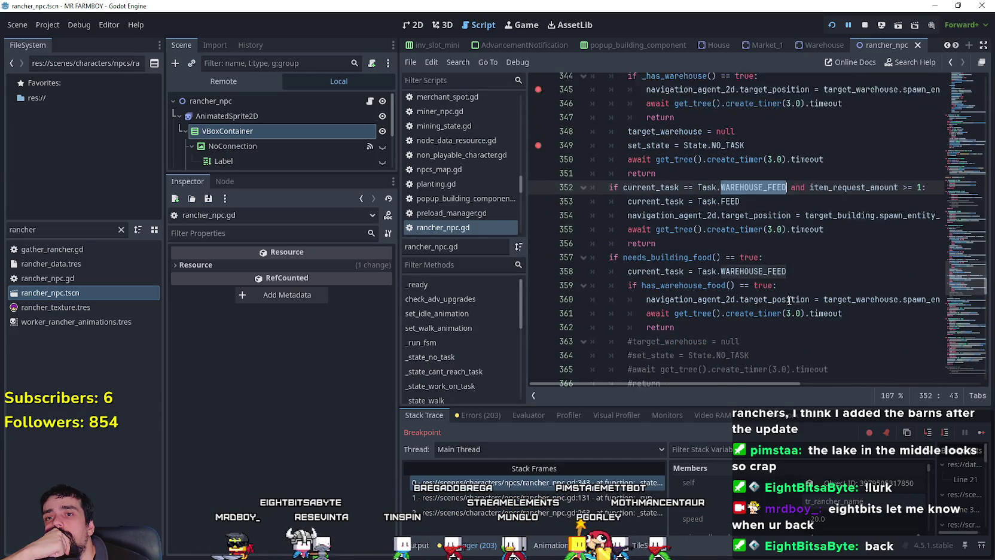
pyautogui.scroll(3, 778, 286)
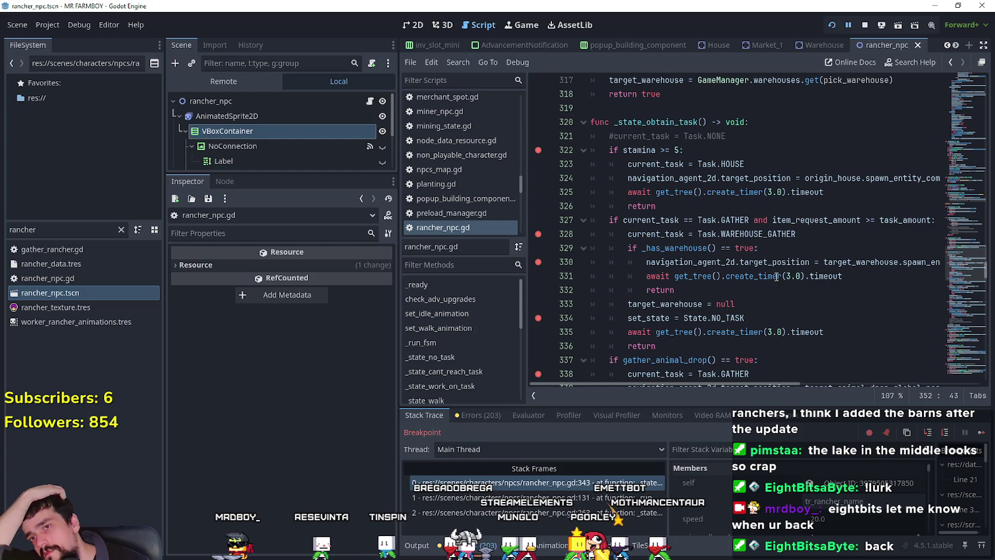
pyautogui.scroll(-4, 747, 245)
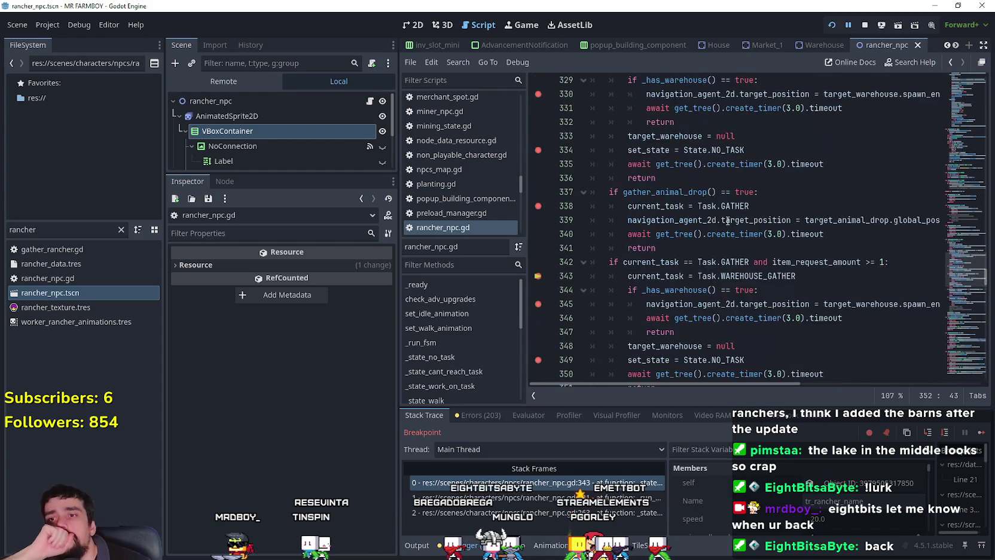
pyautogui.scroll(-6, 809, 273)
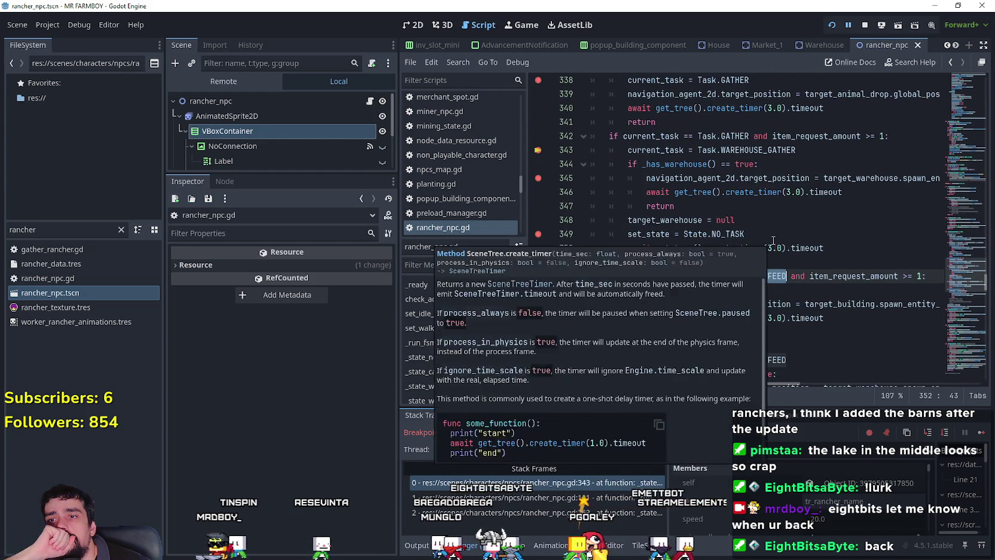
pyautogui.scroll(-2, 807, 275)
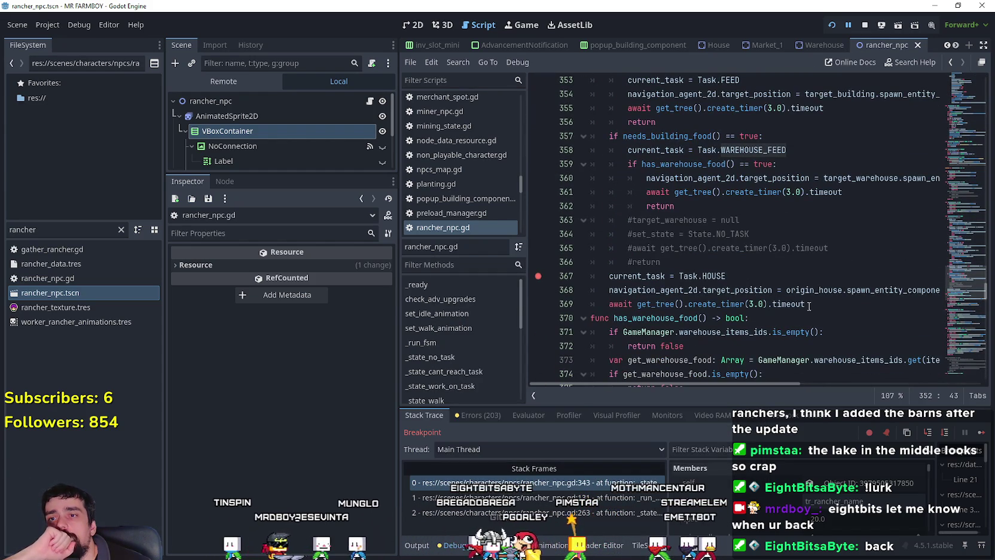
pyautogui.moveTo(833, 306); pyautogui.dragTo(567, 276)
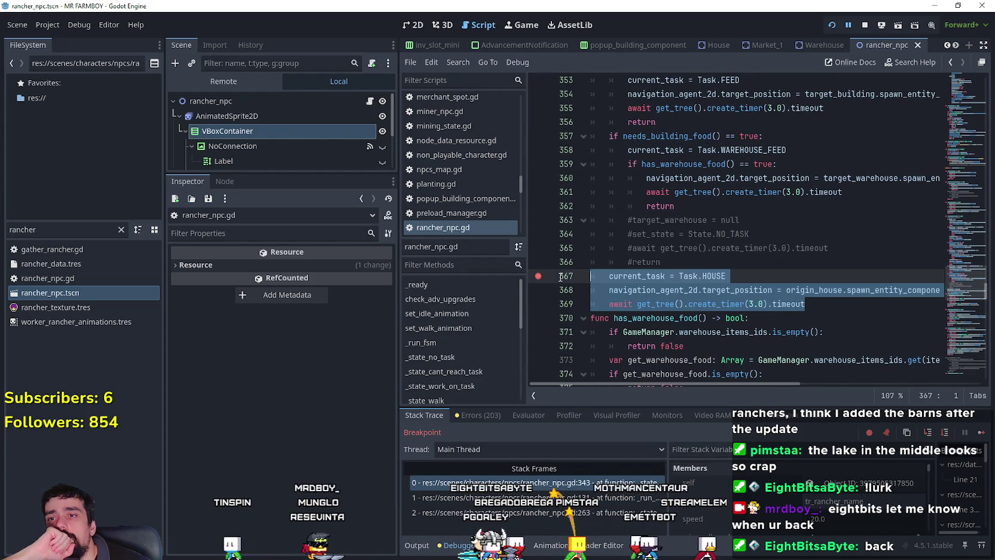
pyautogui.click(715, 259)
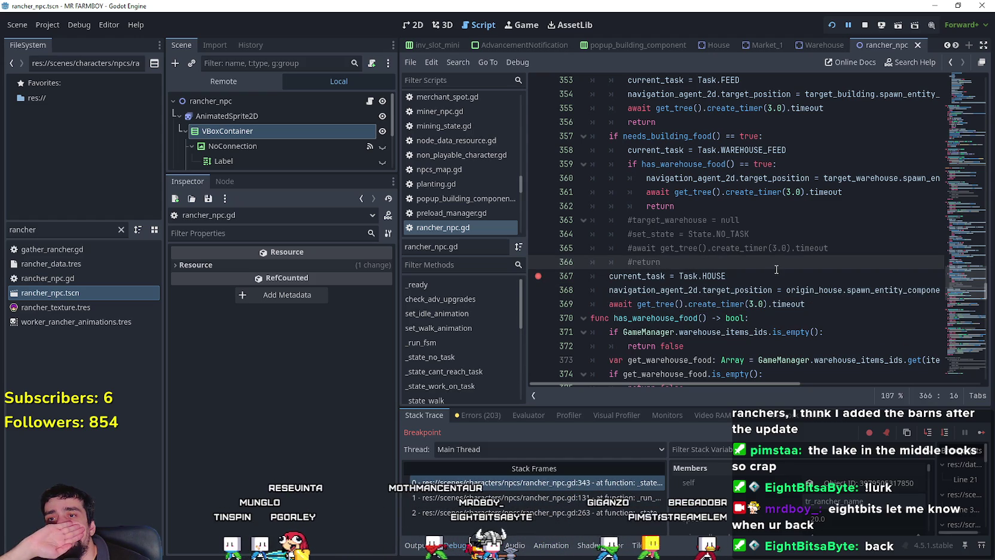
# - Duplicate the WAREHOUSE_FEED block (lines 352–356) as a new branch above the original
pyautogui.scroll(6, 776, 269)
pyautogui.moveTo(654, 243)
pyautogui.scroll(-6, 818, 305)
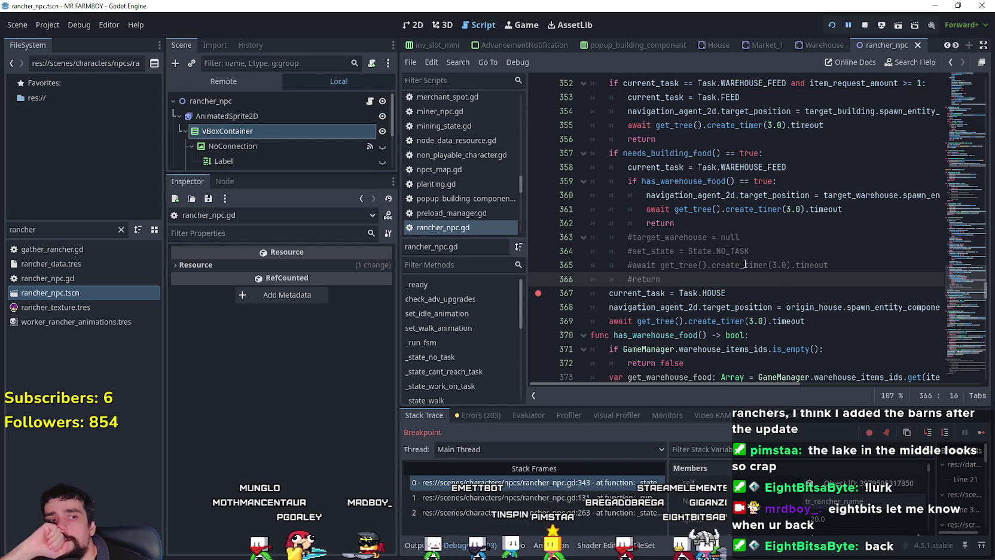
pyautogui.scroll(2, 738, 257)
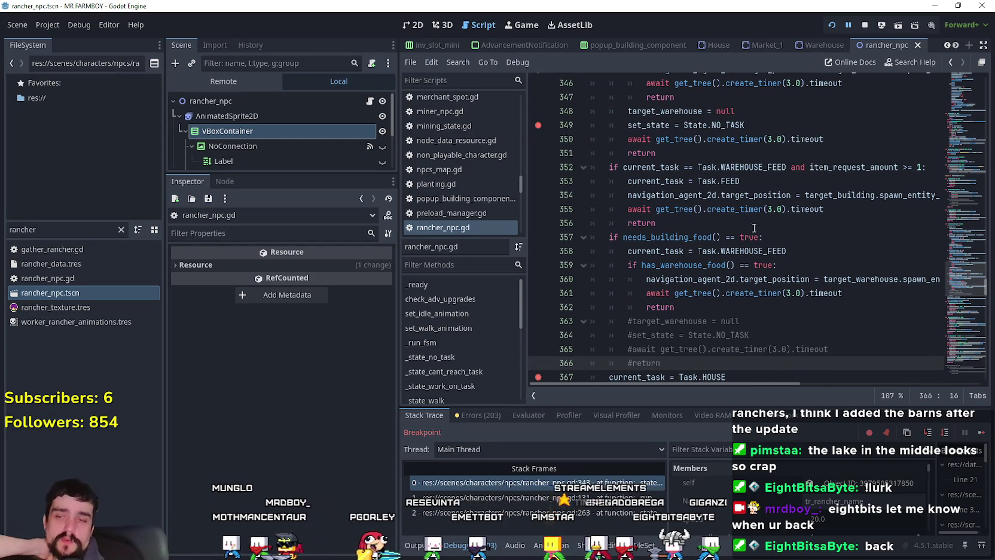
pyautogui.scroll(2, 718, 256)
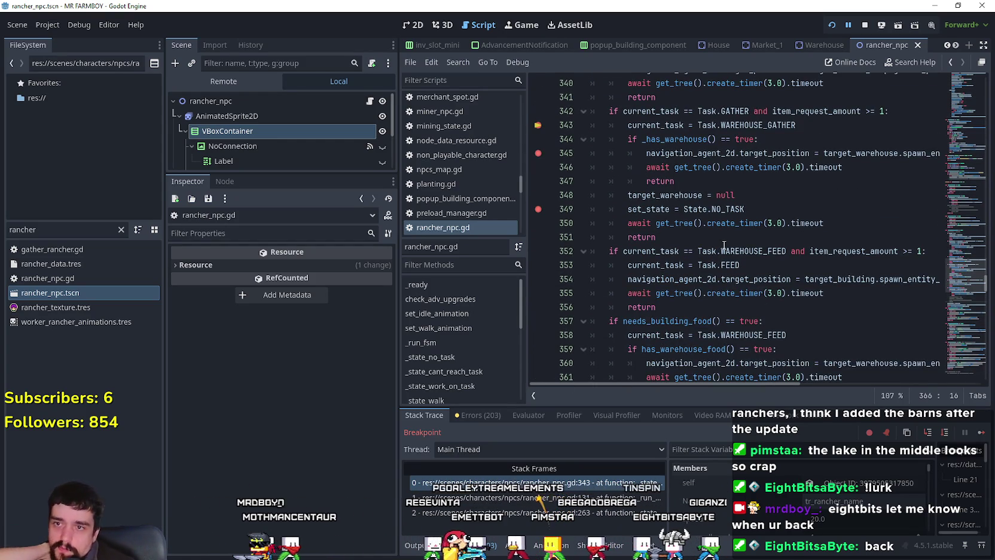
pyautogui.scroll(2, 721, 239)
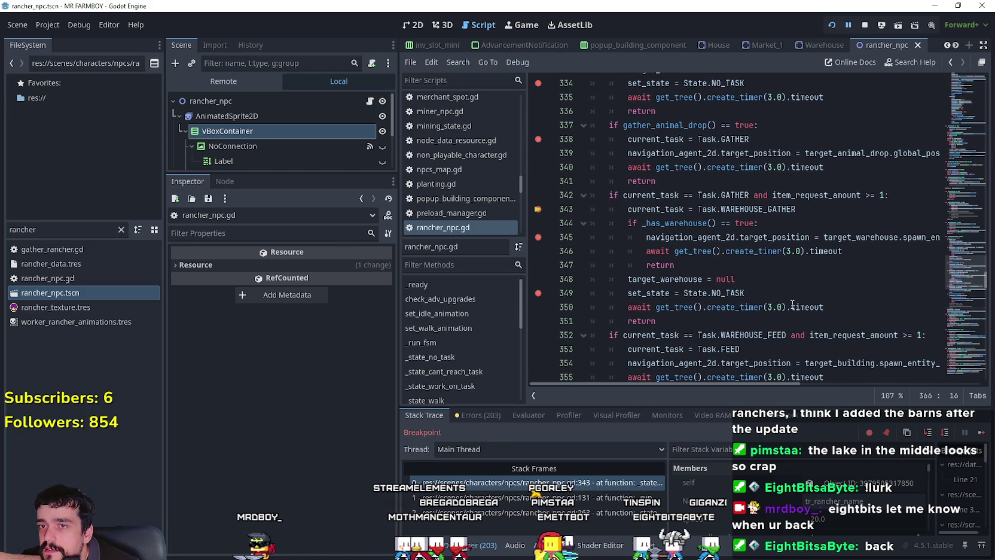
pyautogui.scroll(-2, 744, 226)
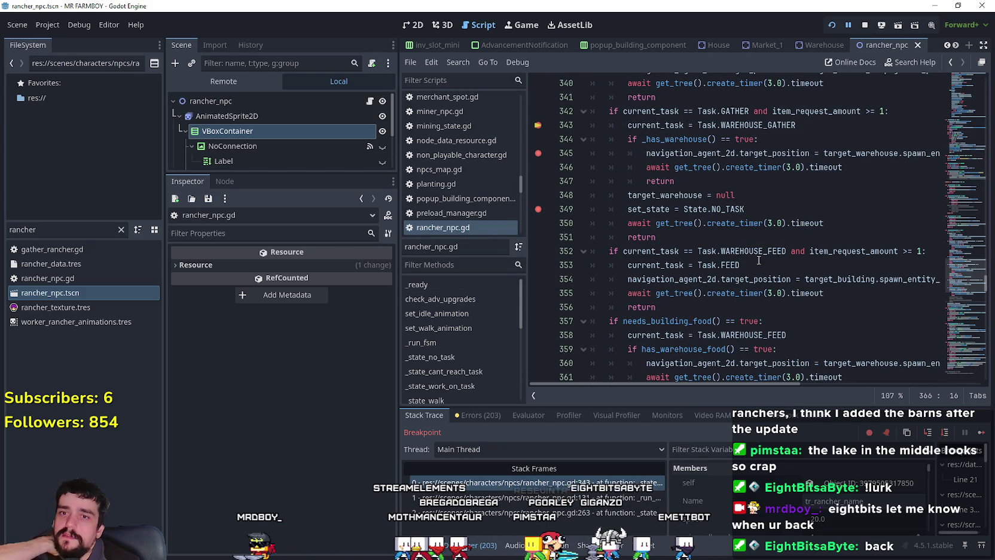
pyautogui.scroll(-1, 737, 255)
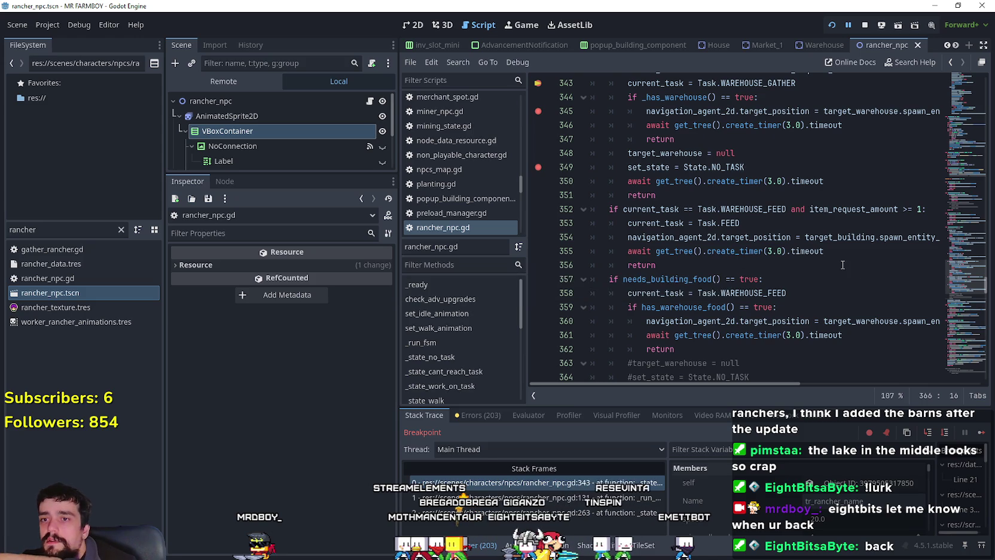
pyautogui.moveTo(685, 259); pyautogui.dragTo(563, 209)
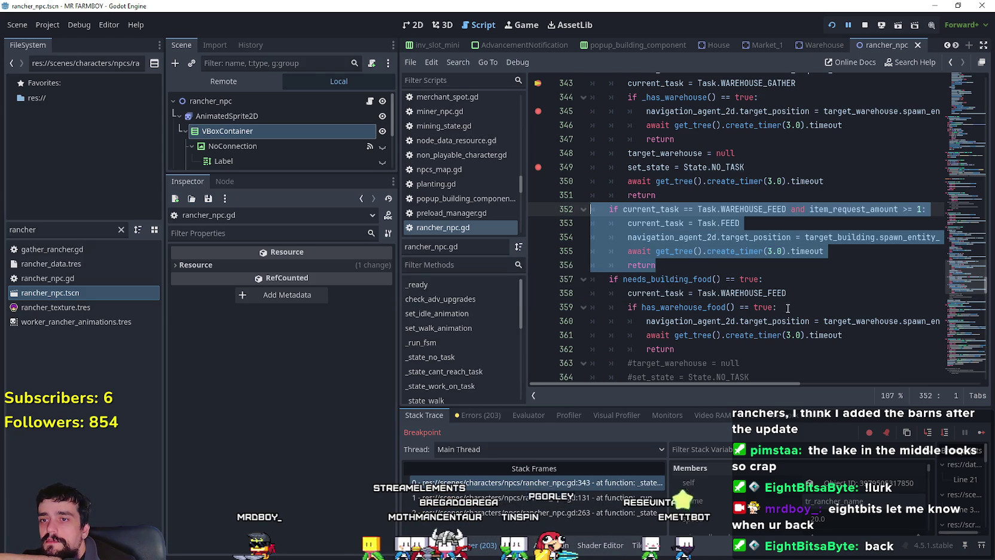
pyautogui.scroll(1, 745, 237)
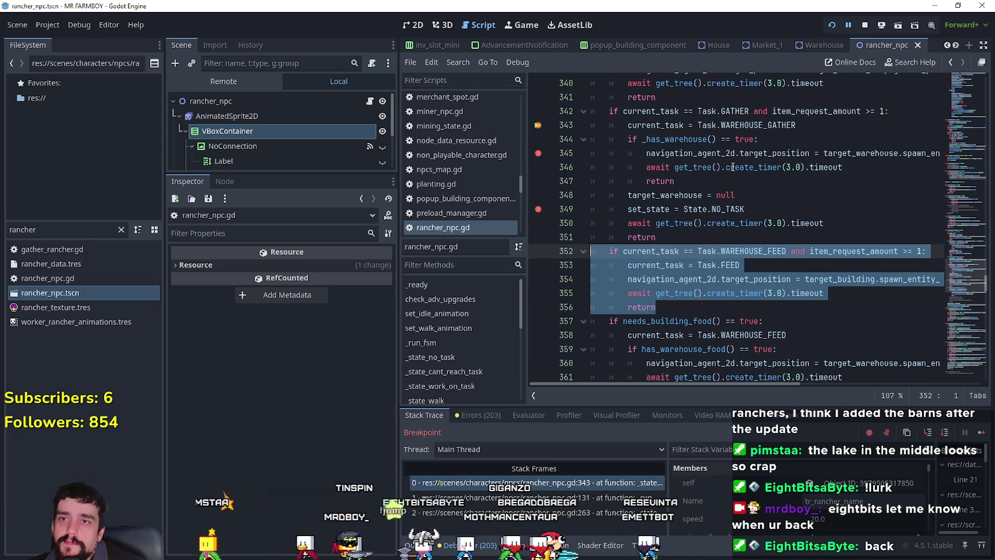
pyautogui.click(684, 236)
pyautogui.press('Return')
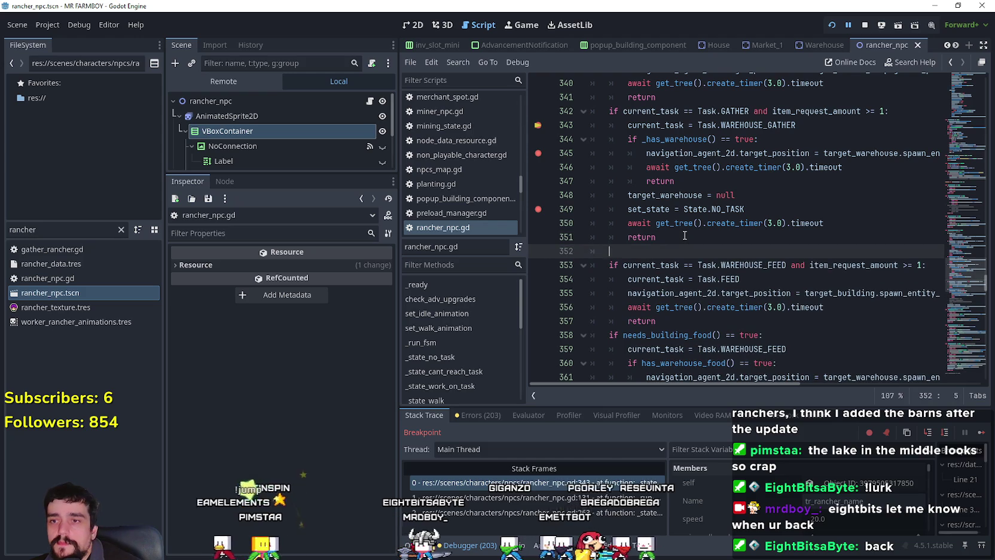
pyautogui.hotkey('ctrl', 'v')
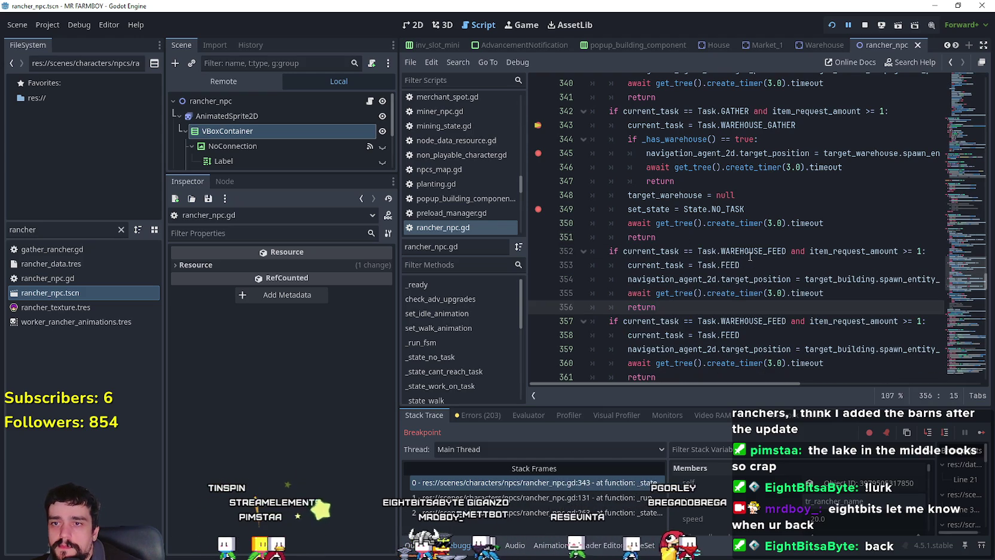
# - Rename the copied branch's condition to WAREHOUSE_GATHER and its task to Task.GATHER
pyautogui.doubleClick(748, 251)
pyautogui.write('Warte')
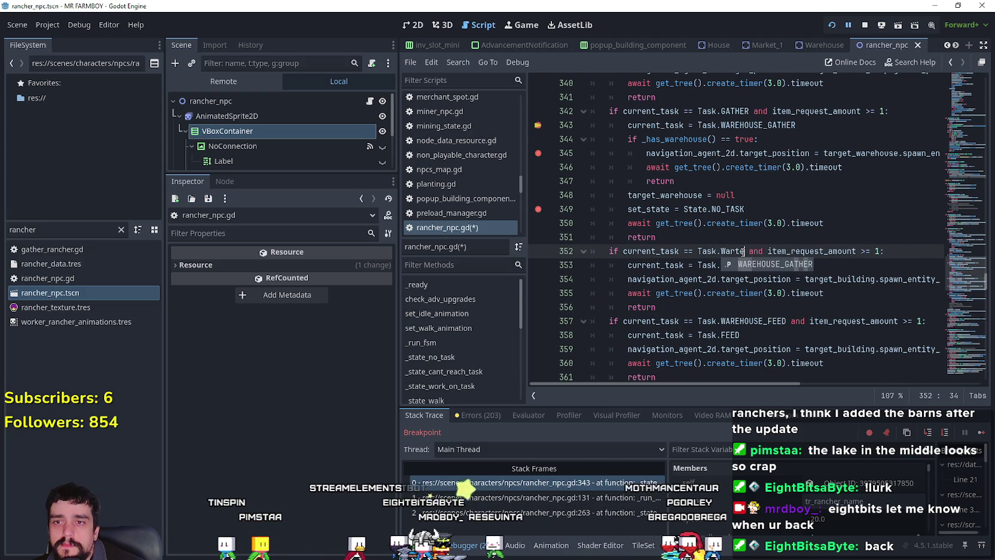
pyautogui.doubleClick(755, 264)
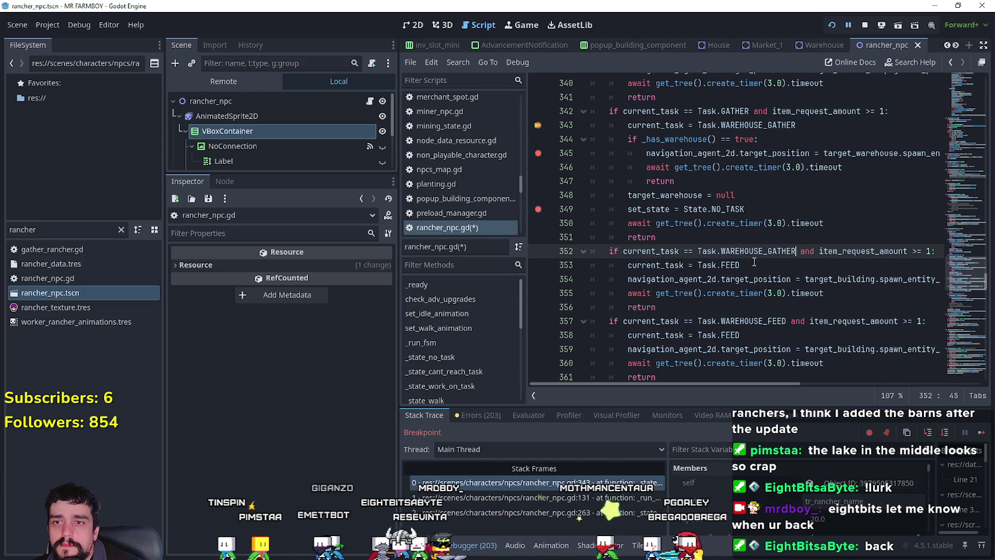
pyautogui.doubleClick(756, 265)
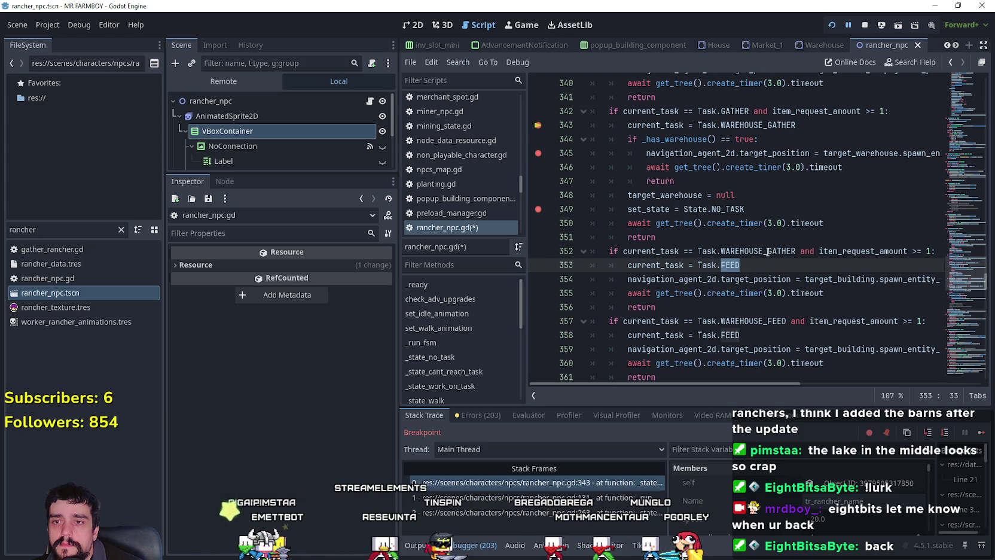
pyautogui.scroll(-2, 767, 251)
pyautogui.write('G')
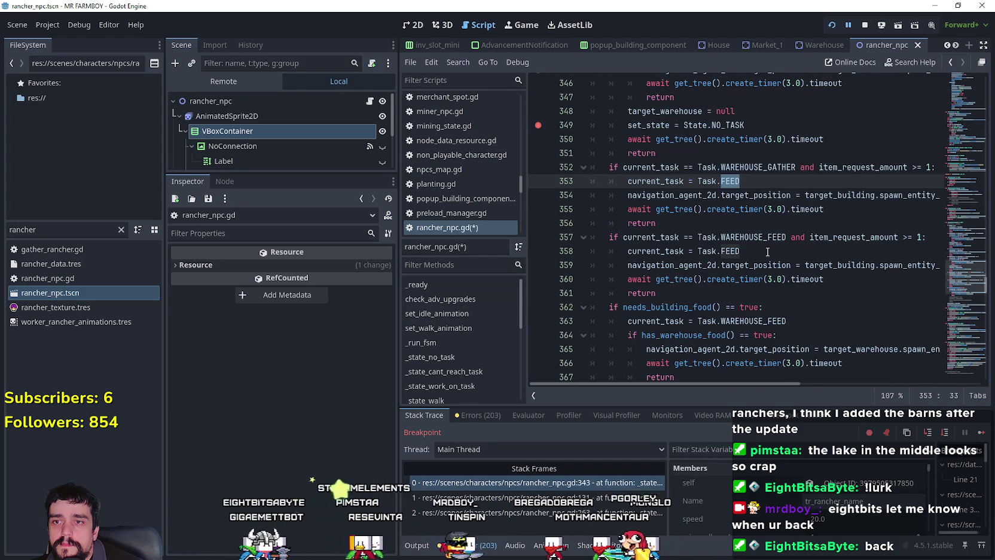
pyautogui.write('A')
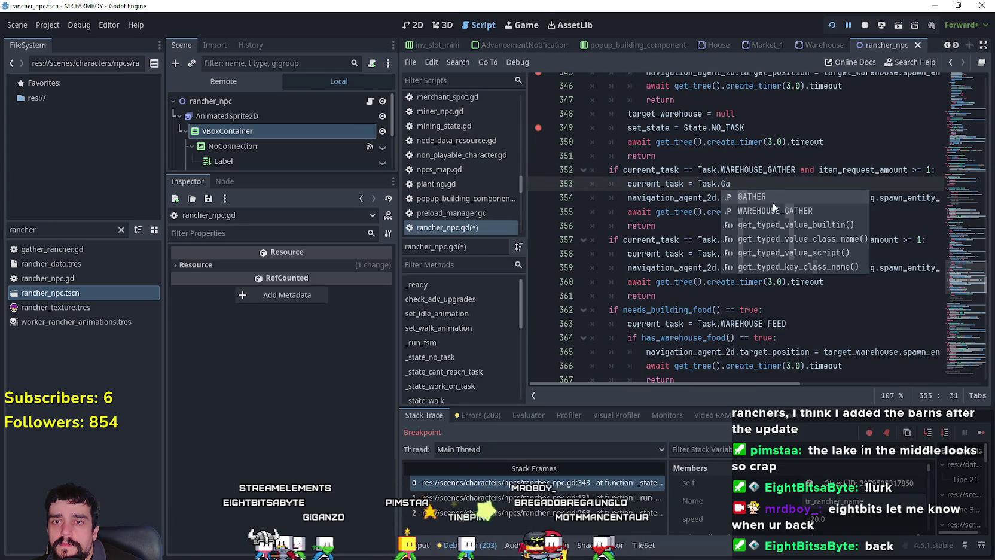
pyautogui.press('Return')
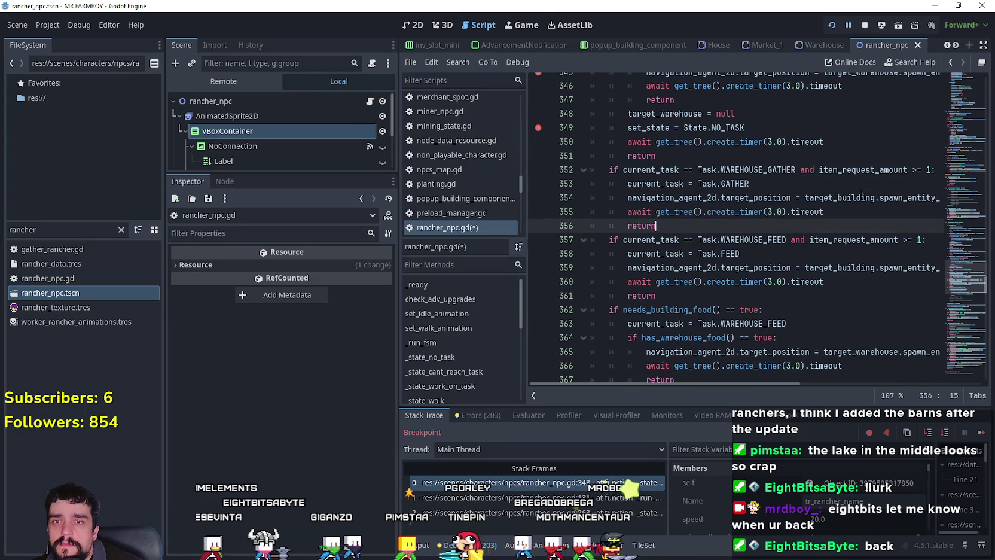
# - Select the has_warehouse block on lines 329–332 to reuse in the new branch
pyautogui.doubleClick(839, 198)
pyautogui.scroll(1, 812, 233)
pyautogui.scroll(1, 812, 233)
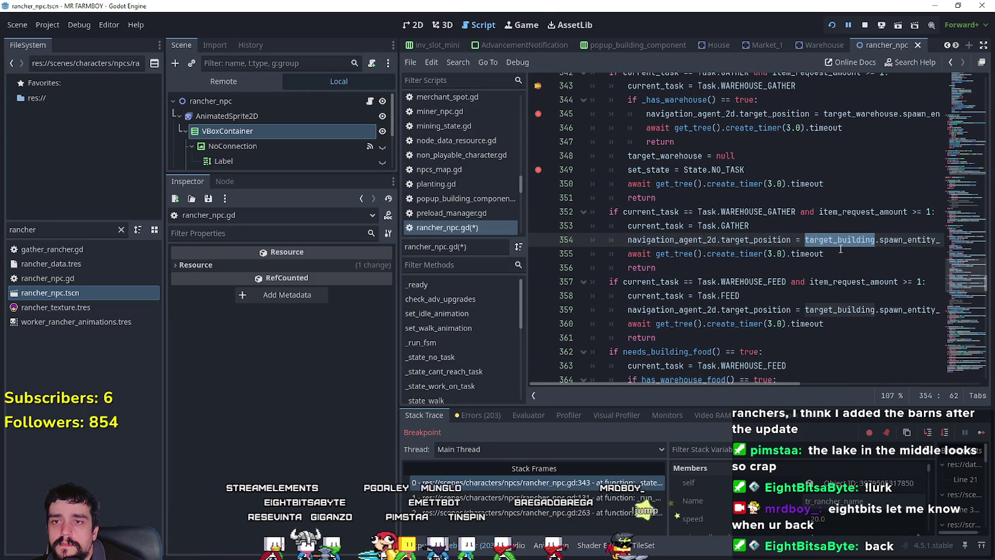
pyautogui.scroll(3, 756, 240)
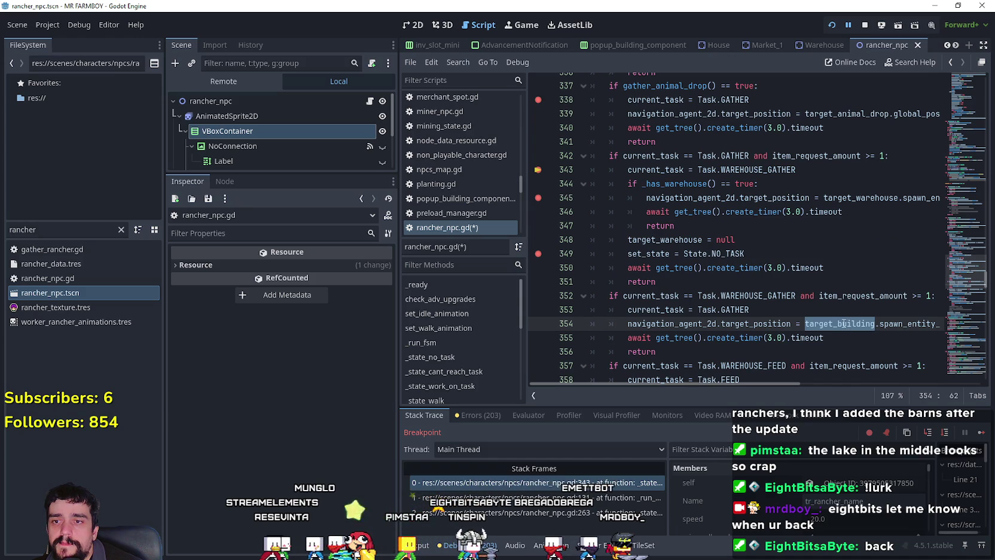
pyautogui.click(758, 311)
pyautogui.scroll(-1, 763, 343)
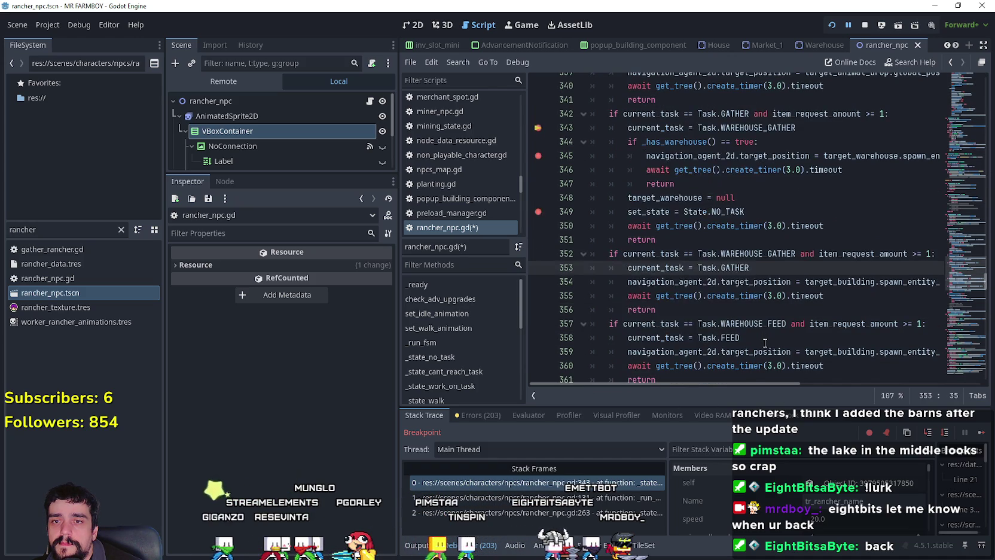
pyautogui.scroll(3, 805, 269)
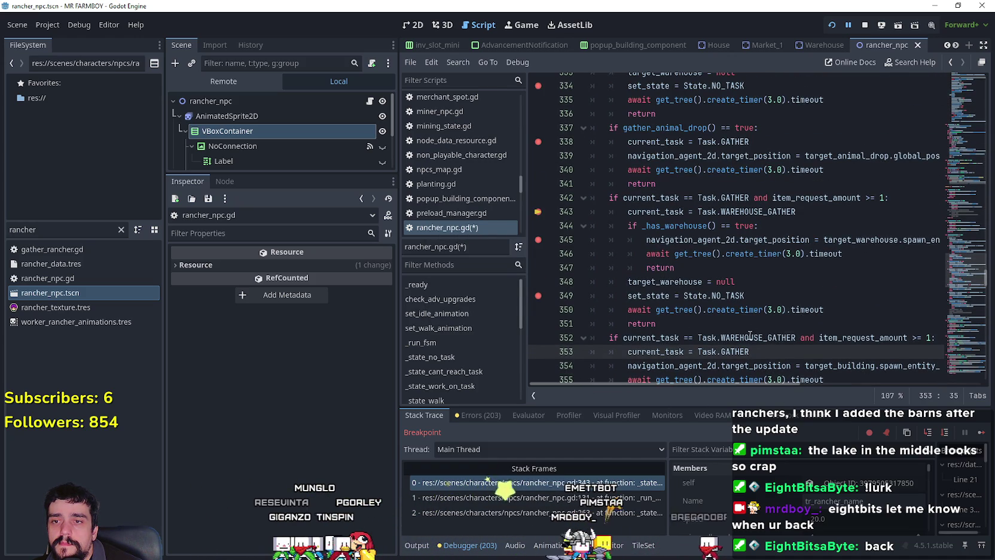
pyautogui.moveTo(796, 337); pyautogui.dragTo(623, 337)
pyautogui.scroll(-3, 707, 284)
pyautogui.scroll(2, 707, 284)
pyautogui.scroll(5, 707, 284)
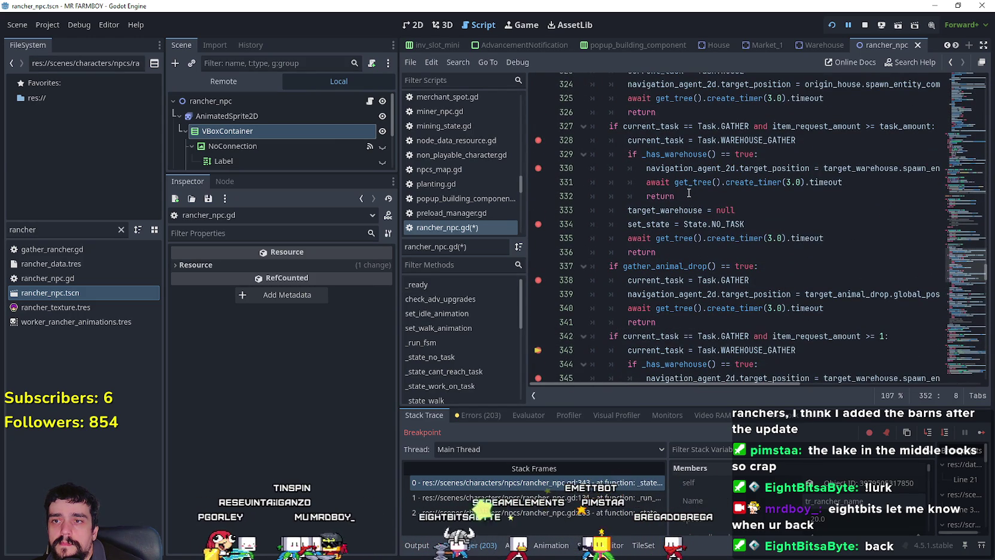
pyautogui.moveTo(689, 193); pyautogui.dragTo(583, 155)
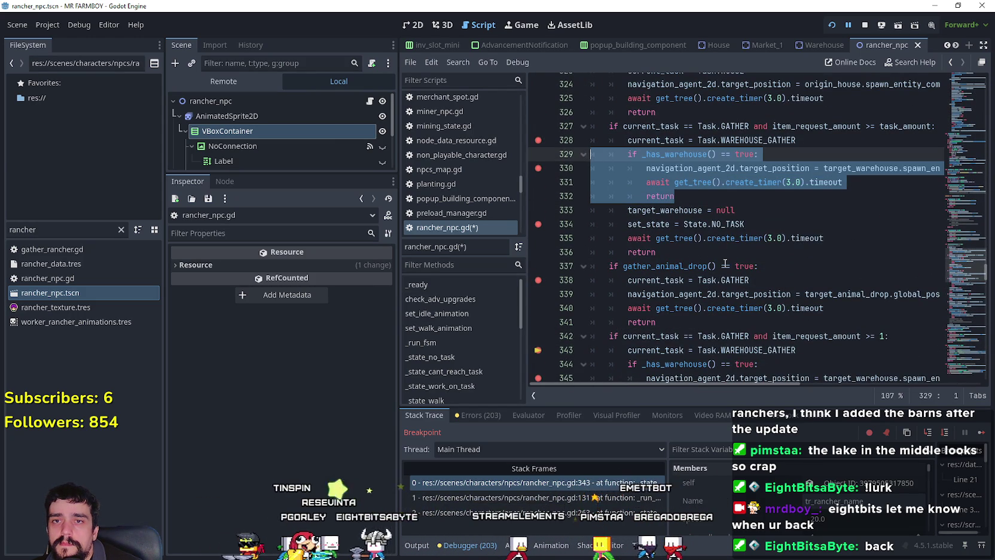
# - Select lines 354–356, the body of the WAREHOUSE_GATHER branch
pyautogui.scroll(-5, 720, 257)
pyautogui.scroll(5, 742, 252)
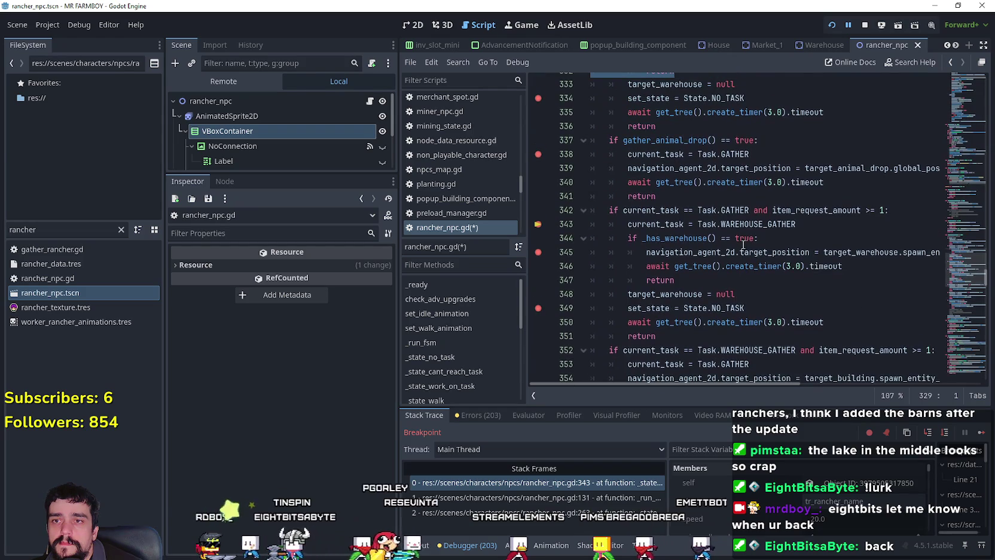
pyautogui.scroll(-5, 756, 270)
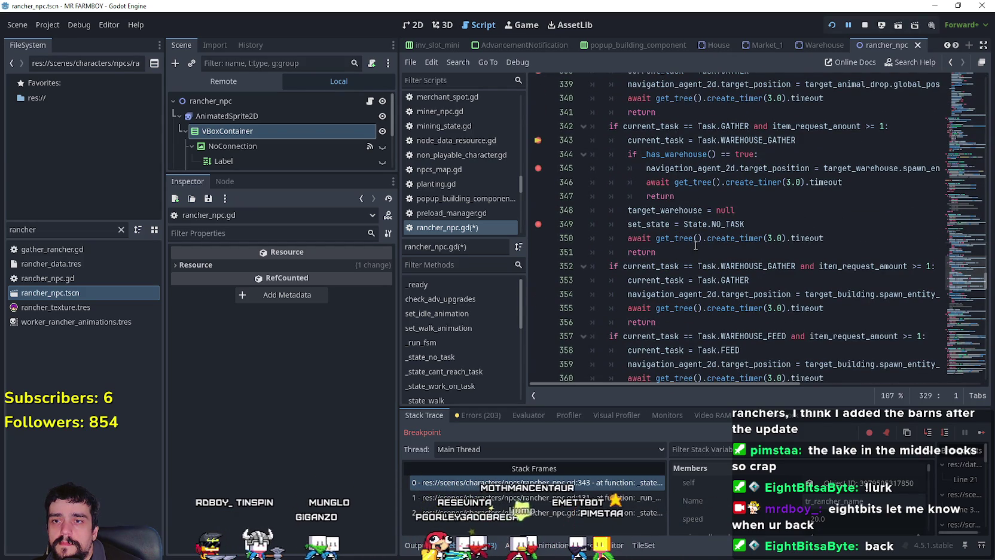
pyautogui.scroll(-2, 695, 245)
pyautogui.moveTo(672, 234); pyautogui.dragTo(547, 199)
pyautogui.moveTo(656, 238); pyautogui.dragTo(568, 198)
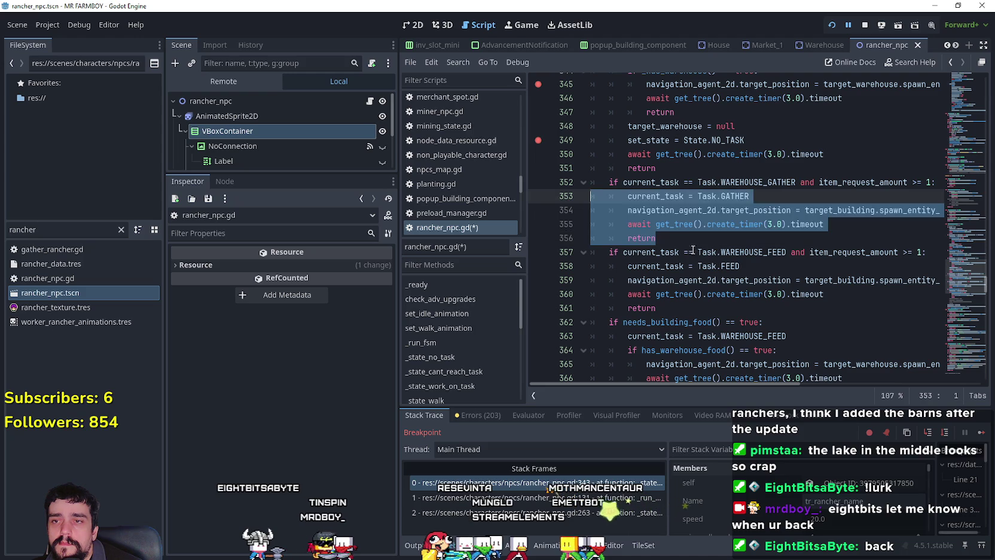
# - Replace lines 354–356 with the if _has_warehouse() block and save the script
pyautogui.moveTo(656, 238); pyautogui.dragTo(565, 213)
pyautogui.hotkey('ctrl', 'v')
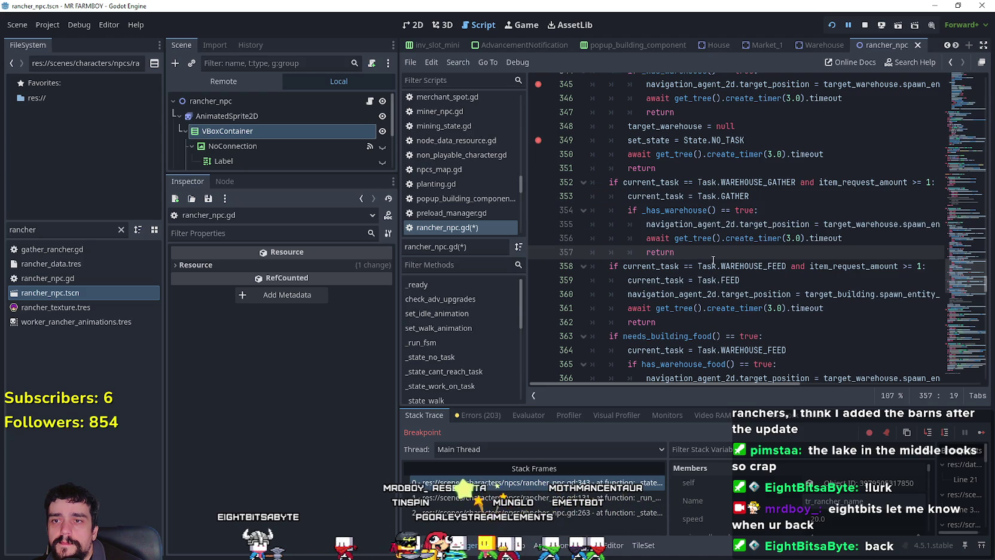
pyautogui.click(735, 193)
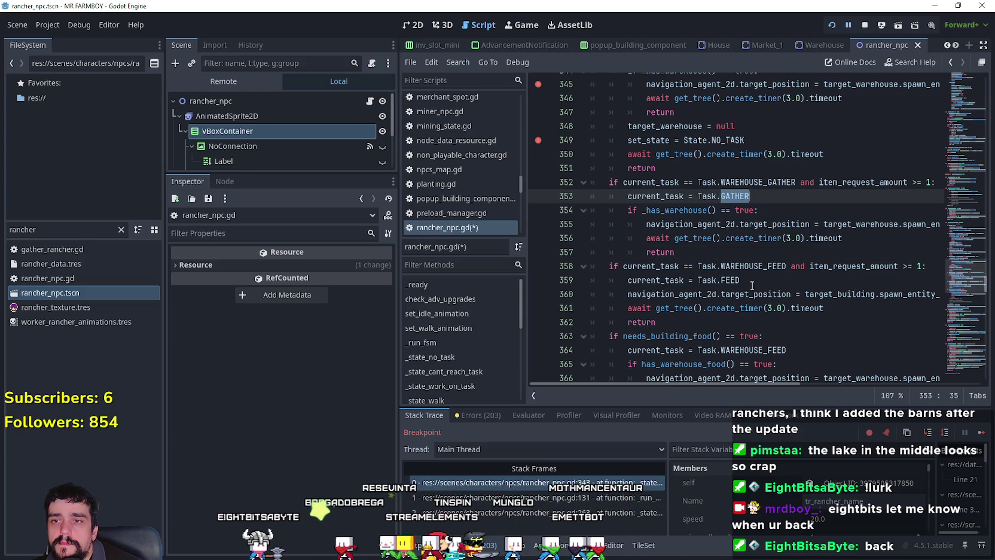
pyautogui.click(697, 247)
pyautogui.scroll(1, 863, 227)
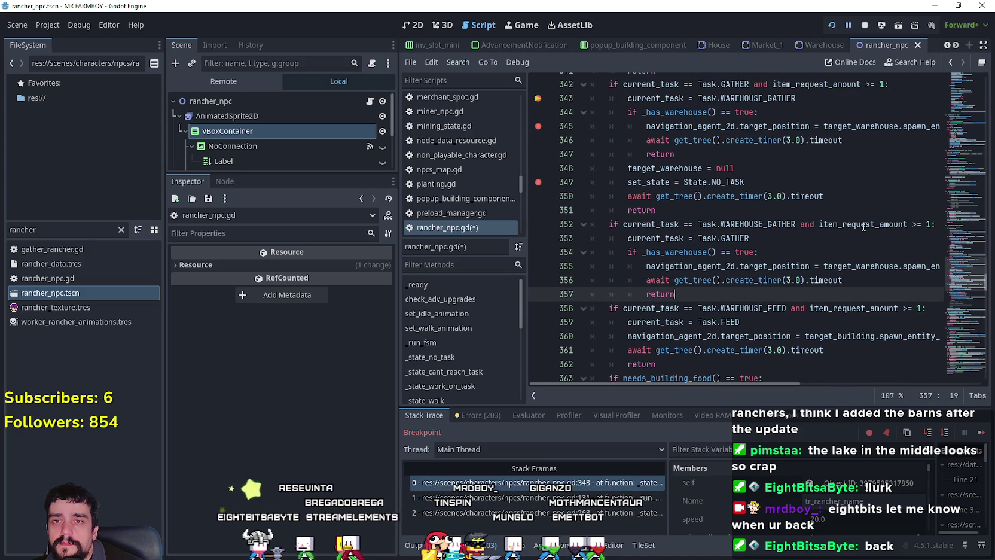
pyautogui.hotkey('ctrl', 's')
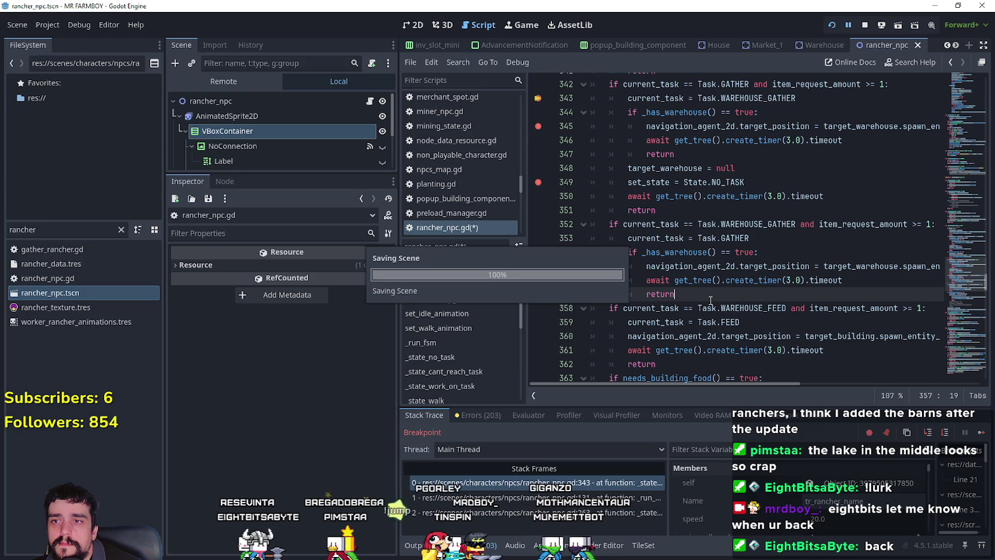
# - Add a breakpoint on line 353, change its task to Task.WAREHOUSE_GATHER, and save
pyautogui.click(538, 238)
pyautogui.scroll(-1, 574, 252)
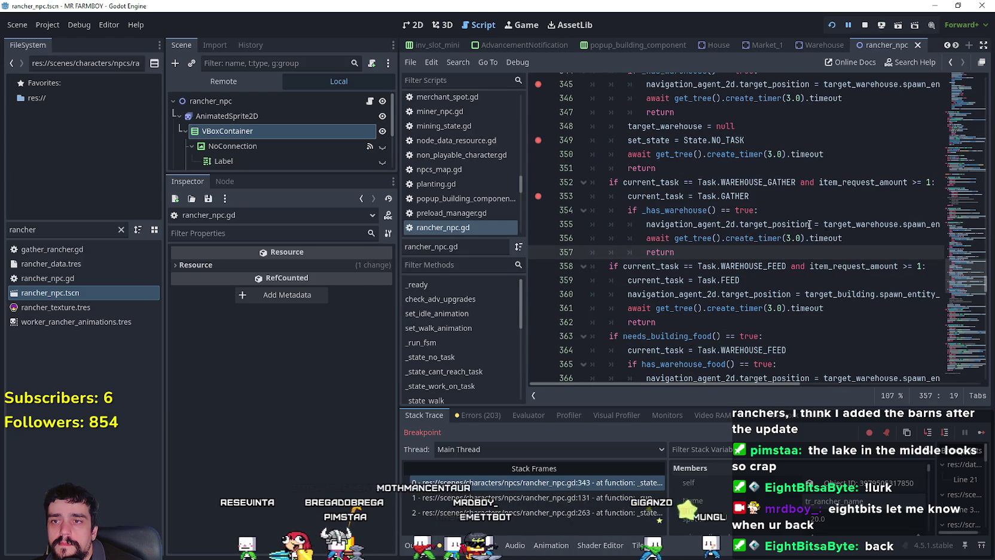
pyautogui.press('Up')
pyautogui.press('Up')
pyautogui.press('Up')
pyautogui.doubleClick(758, 182)
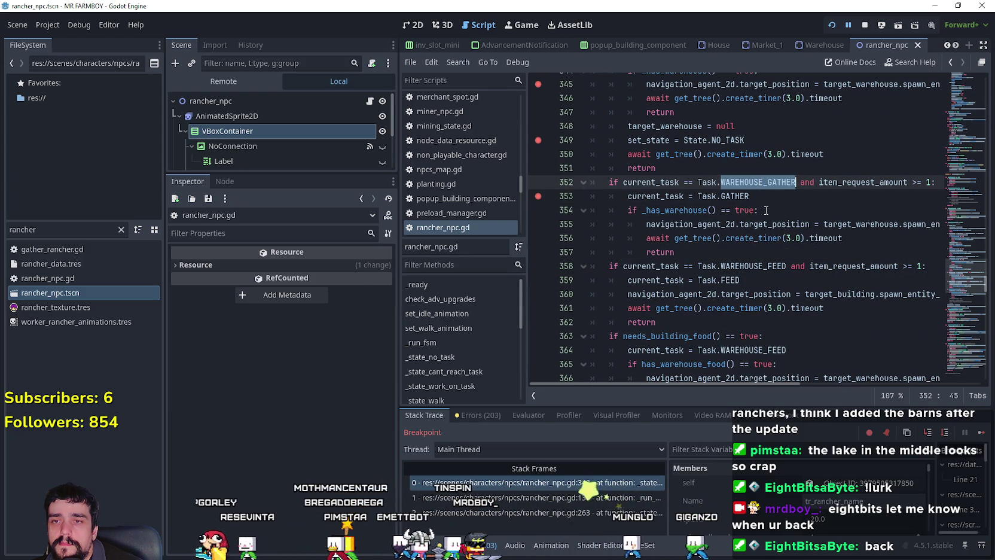
pyautogui.hotkey('ctrl', 'c')
pyautogui.doubleClick(735, 196)
pyautogui.hotkey('ctrl', 'v')
pyautogui.click(819, 209)
pyautogui.hotkey('ctrl', 's')
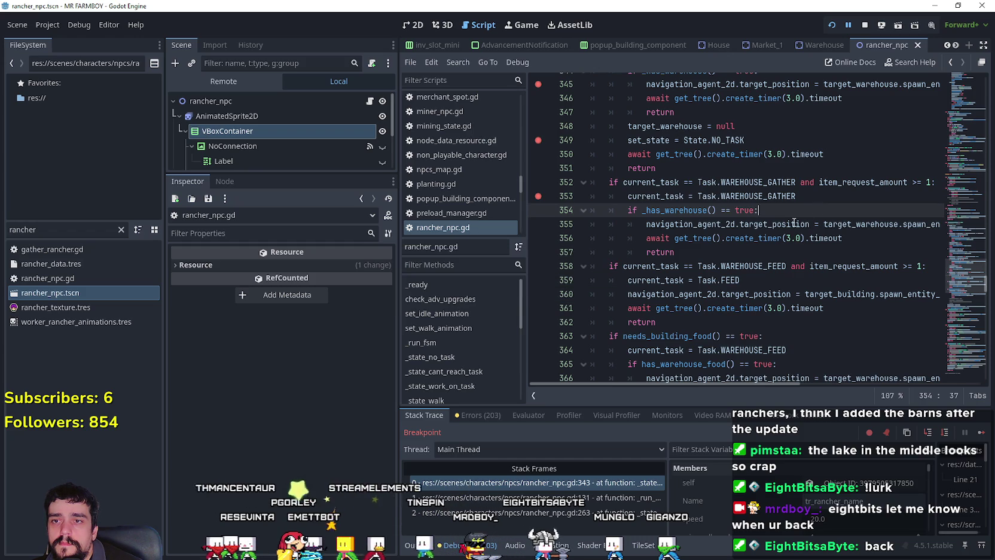
# - Save the script again and resume the game from the debugger
pyautogui.click(699, 252)
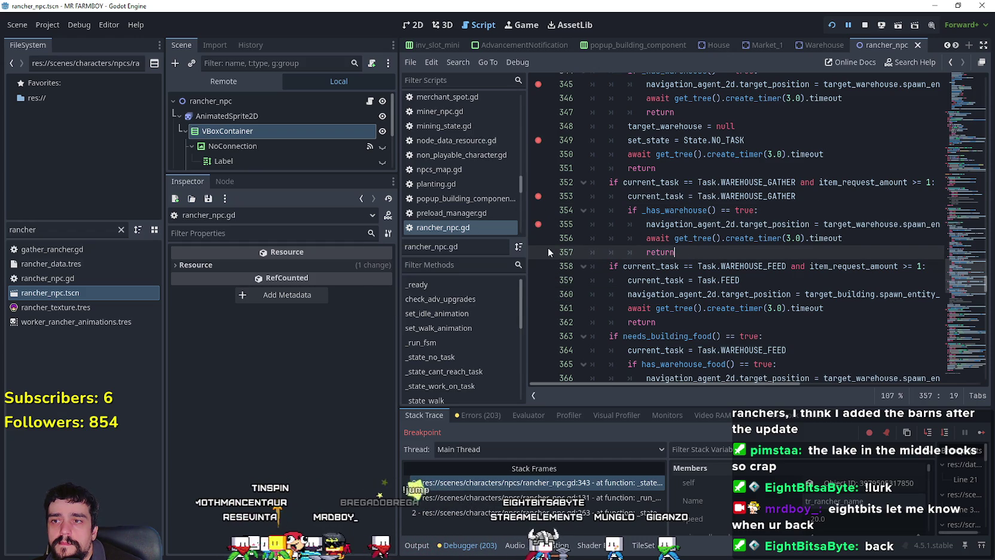
pyautogui.click(712, 267)
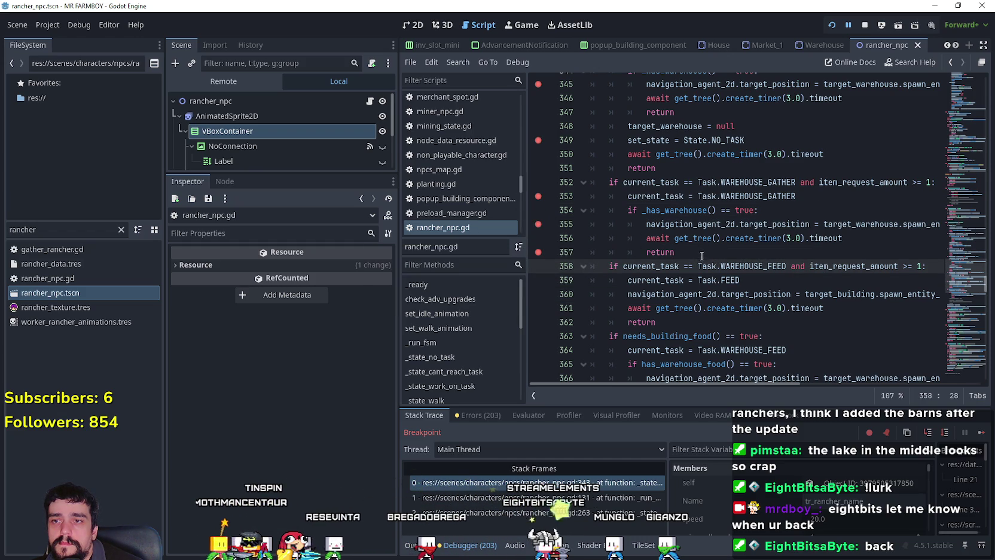
pyautogui.hotkey('ctrl', 's')
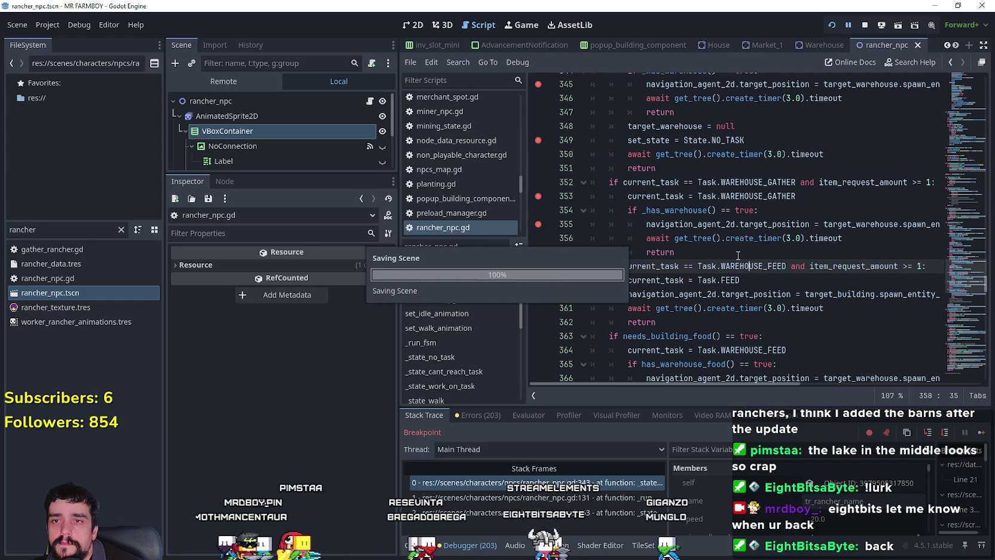
pyautogui.click(980, 433)
pyautogui.click(981, 433)
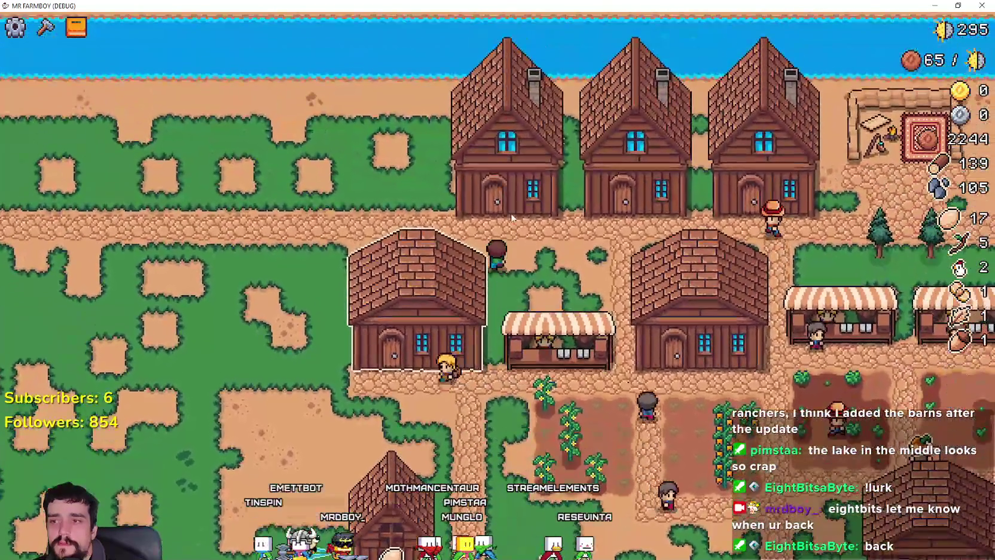
# - View a house's hired workers, including the Rancher, then close the House workers panel
pyautogui.click(512, 217)
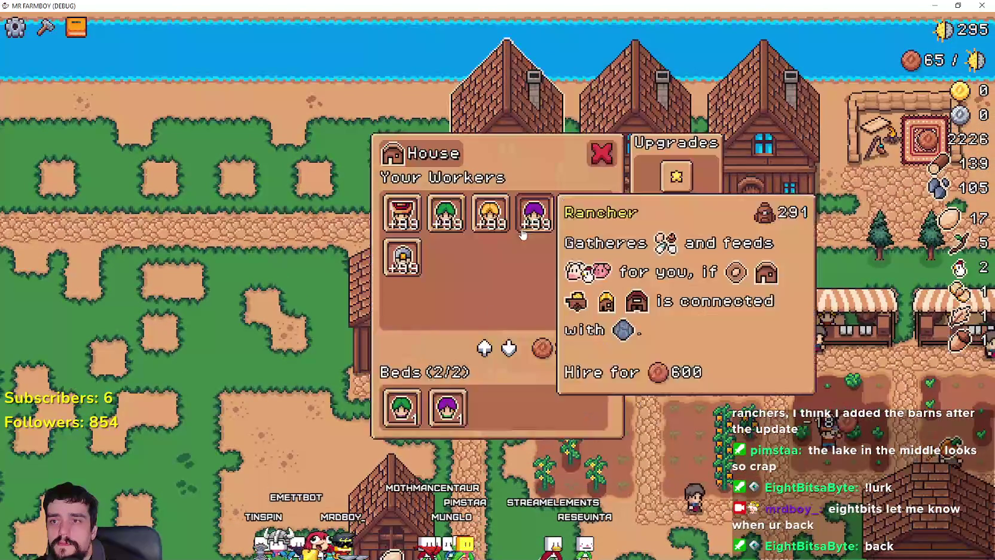
pyautogui.press('Escape')
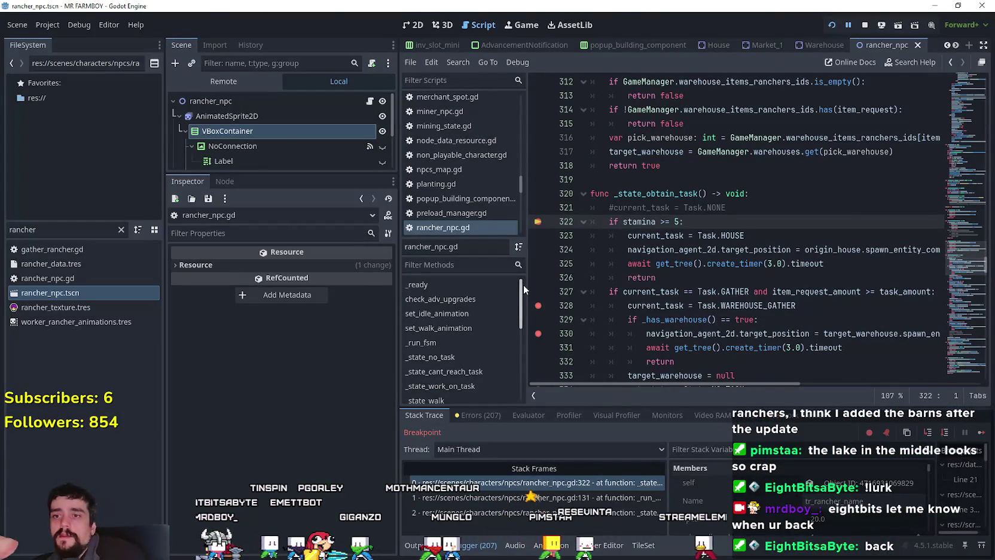
# - Continue through the breakpoints, including line 373, and check the warehouse inventory and stock in game
pyautogui.click(982, 432)
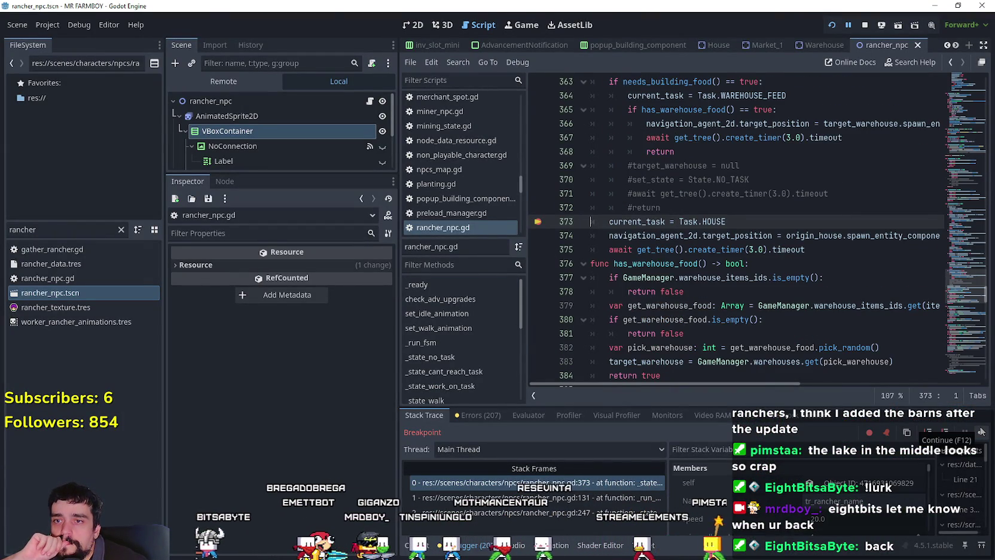
pyautogui.click(981, 432)
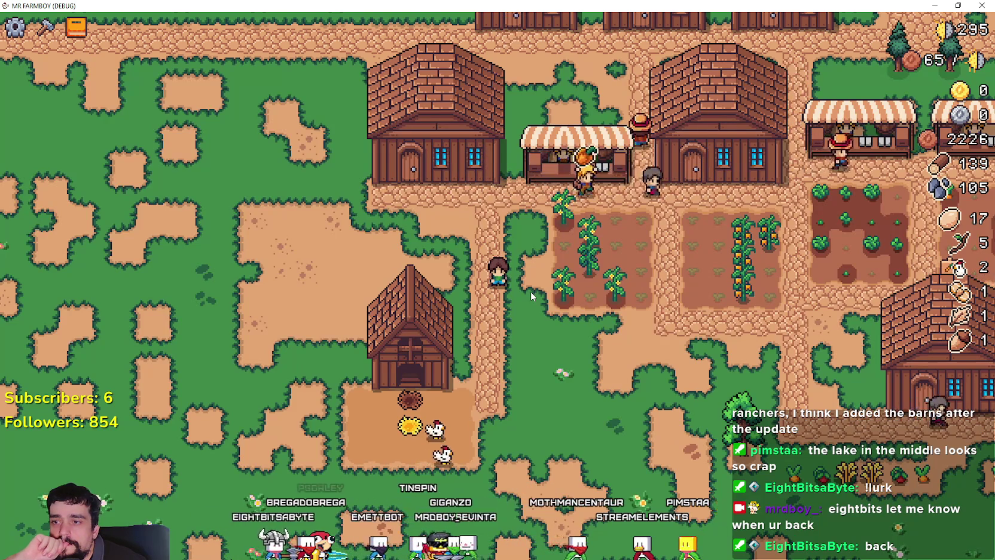
pyautogui.scroll(-3, 531, 296)
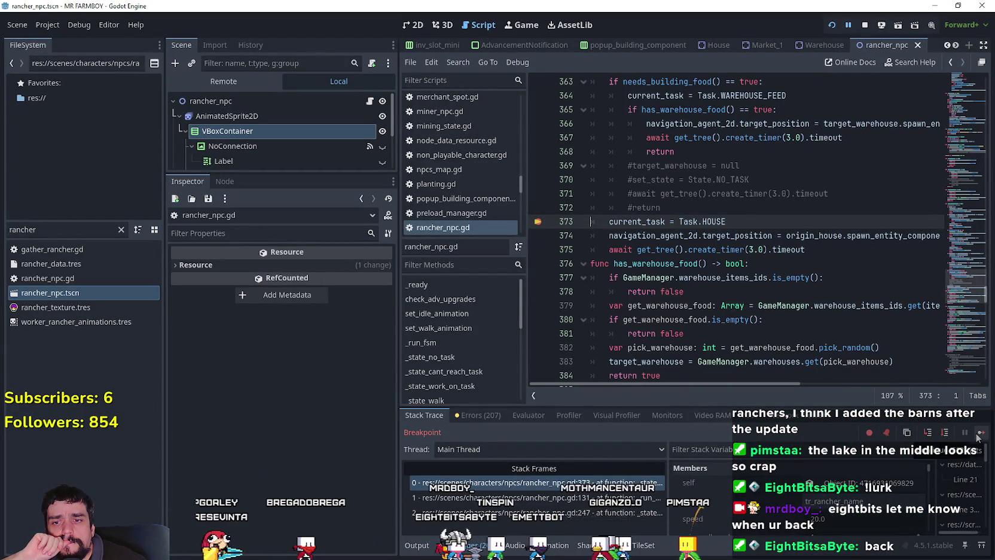
pyautogui.scroll(3, 712, 246)
pyautogui.scroll(-1, 730, 263)
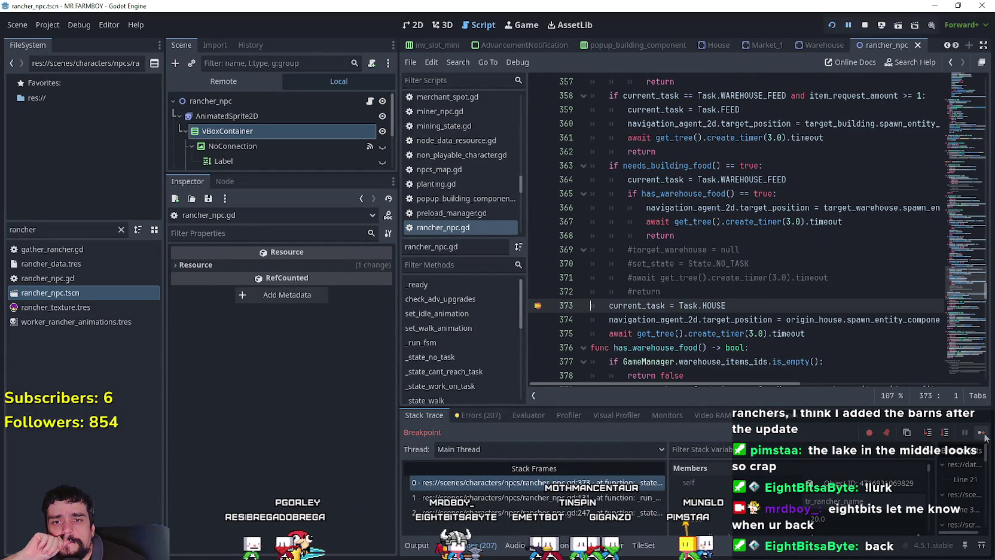
pyautogui.click(981, 432)
pyautogui.scroll(2, 625, 181)
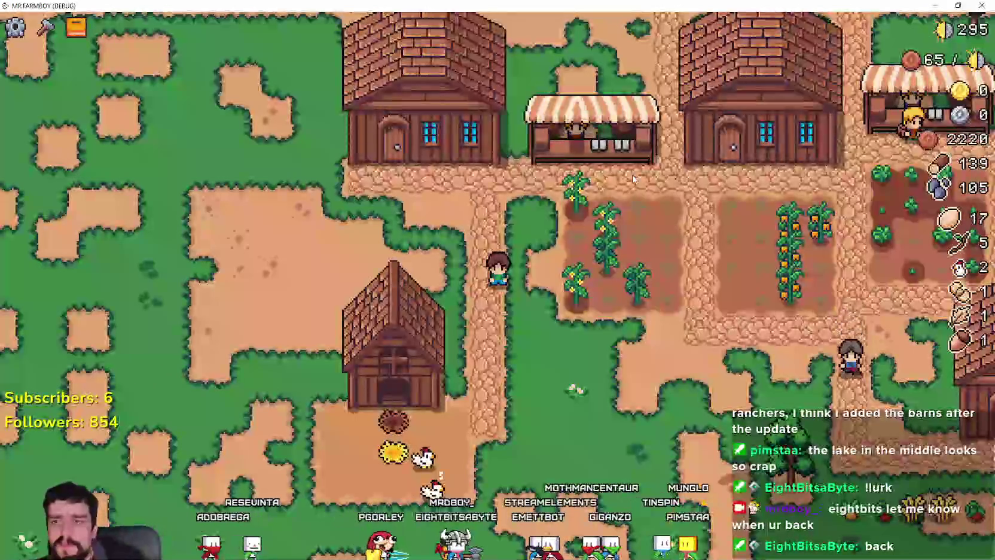
pyautogui.scroll(-3, 625, 182)
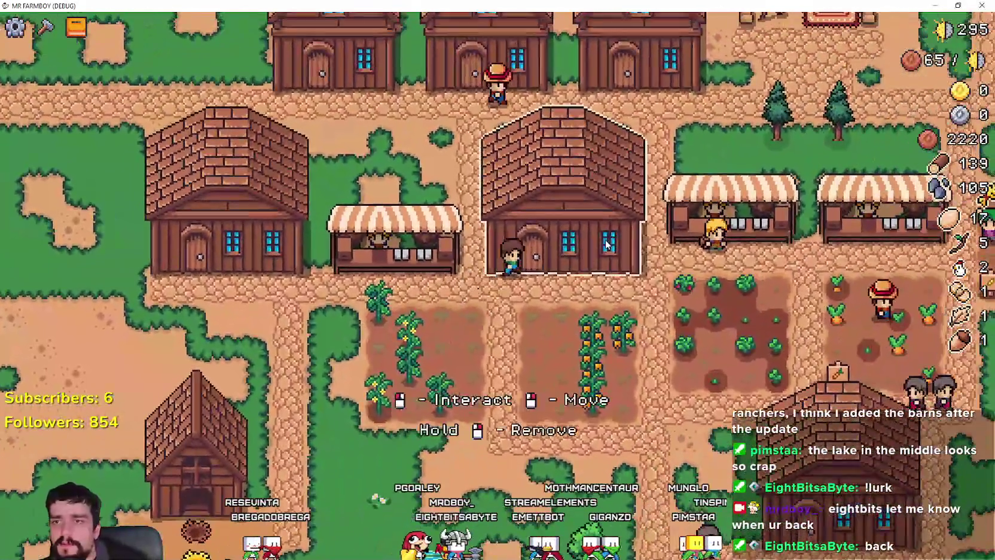
pyautogui.click(460, 421)
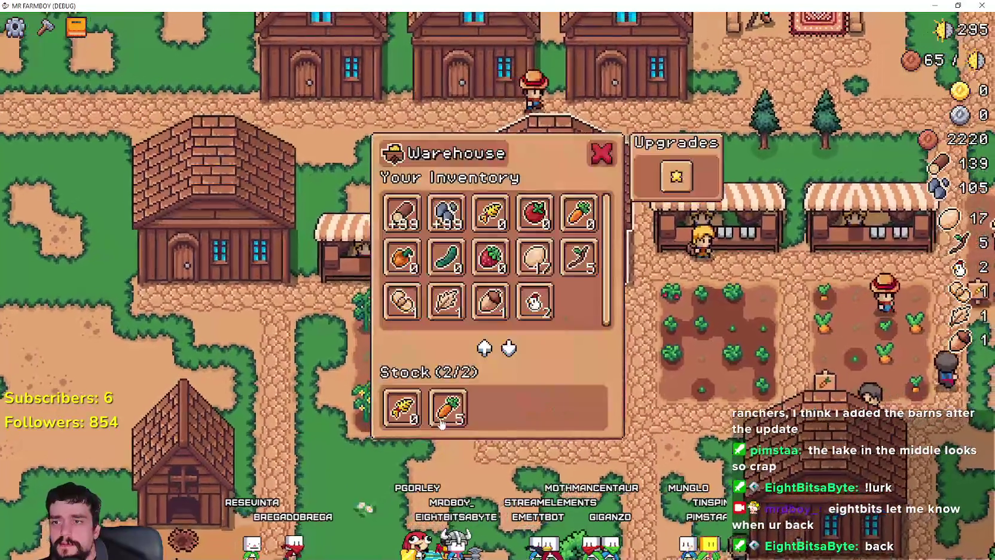
pyautogui.scroll(4, 747, 338)
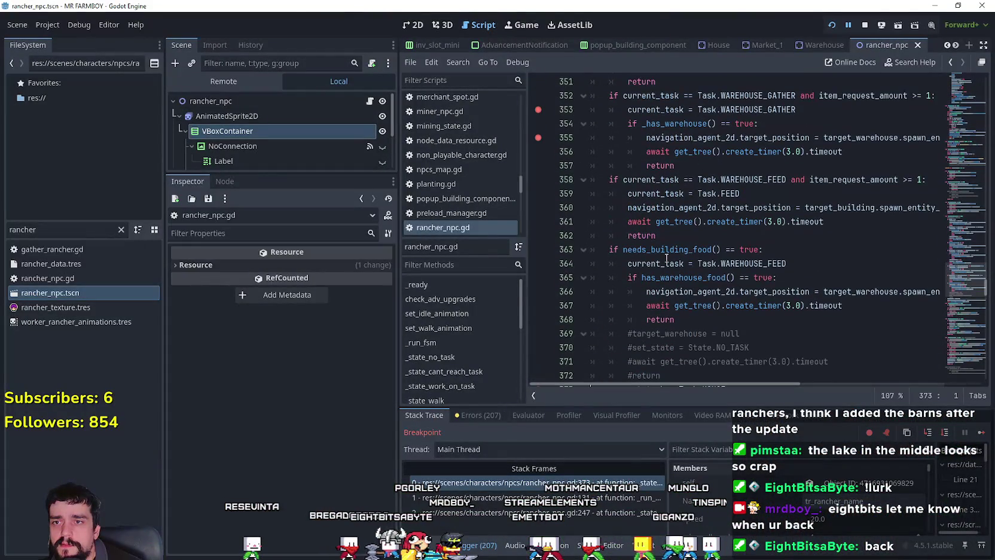
# - Inspect the has_warehouse_food call on line 365 and its editing options
pyautogui.doubleClick(674, 276)
pyautogui.scroll(-1, 643, 256)
pyautogui.scroll(3, 762, 272)
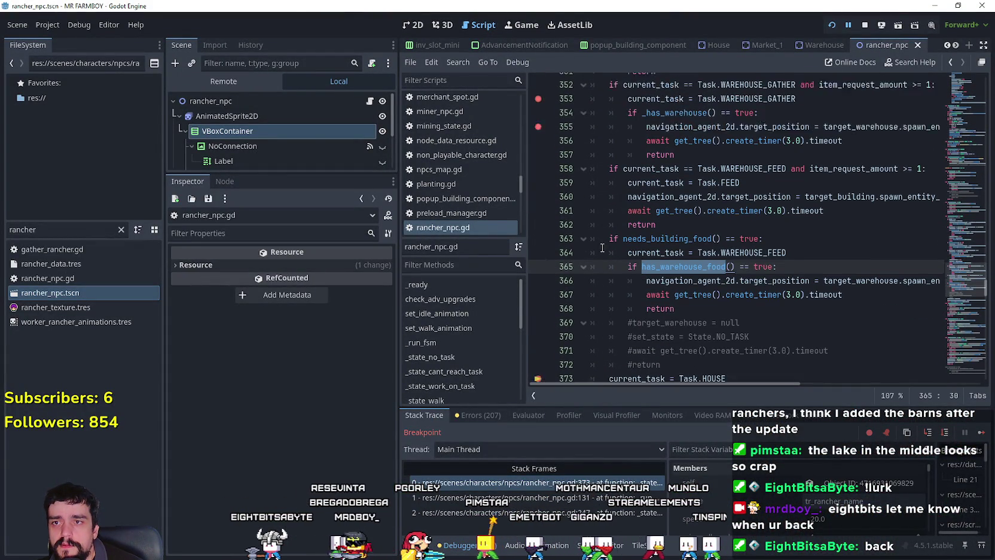
pyautogui.click(719, 254)
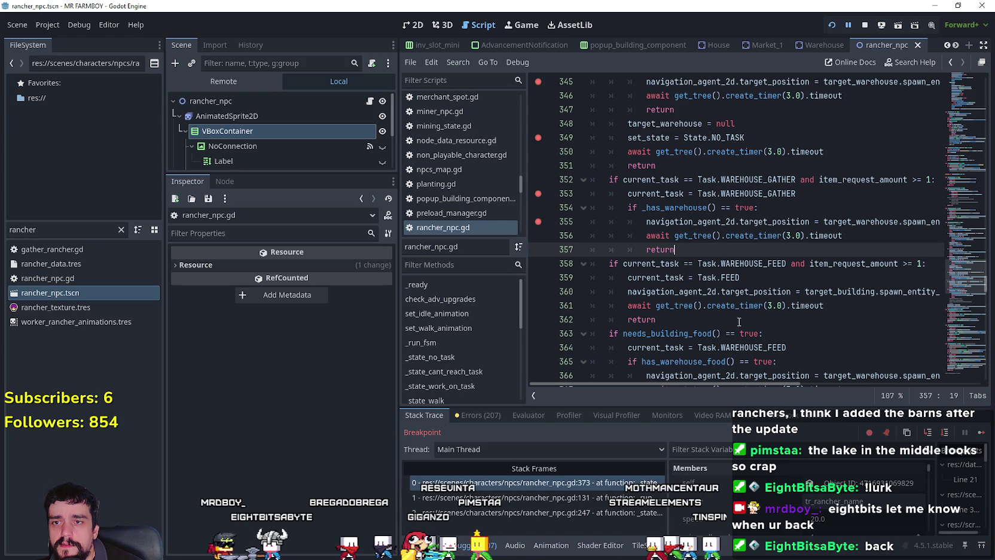
pyautogui.scroll(-2, 737, 320)
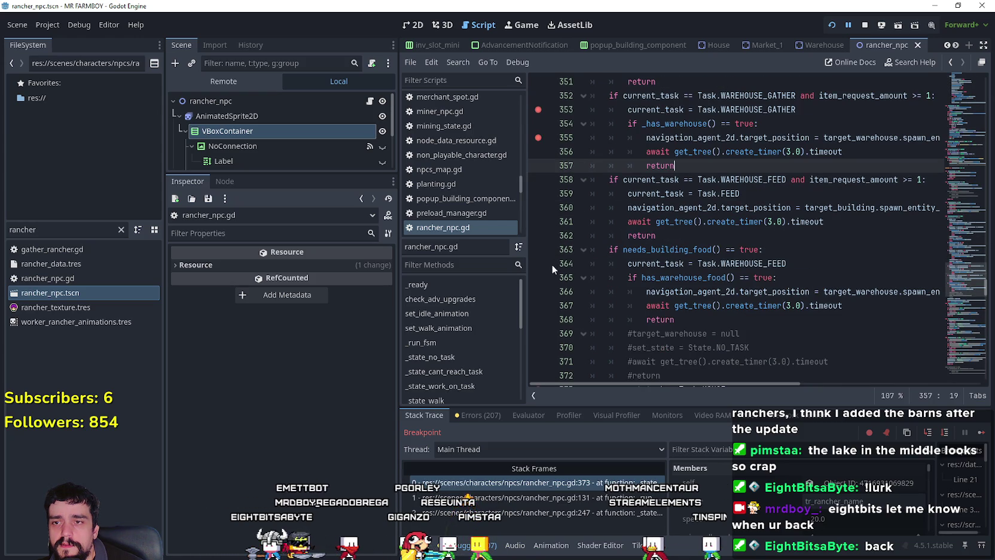
pyautogui.moveTo(699, 277)
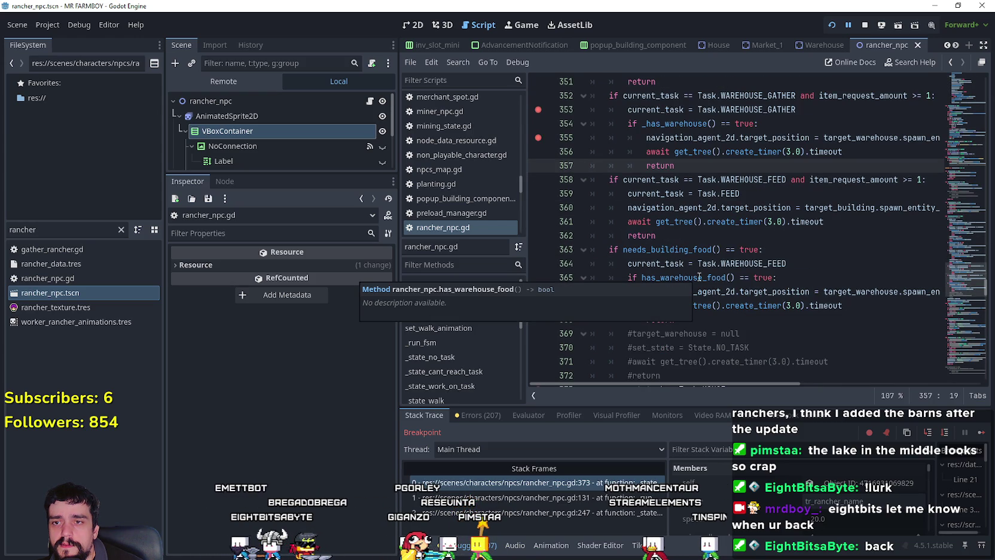
pyautogui.click(783, 276)
pyautogui.scroll(-1, 689, 242)
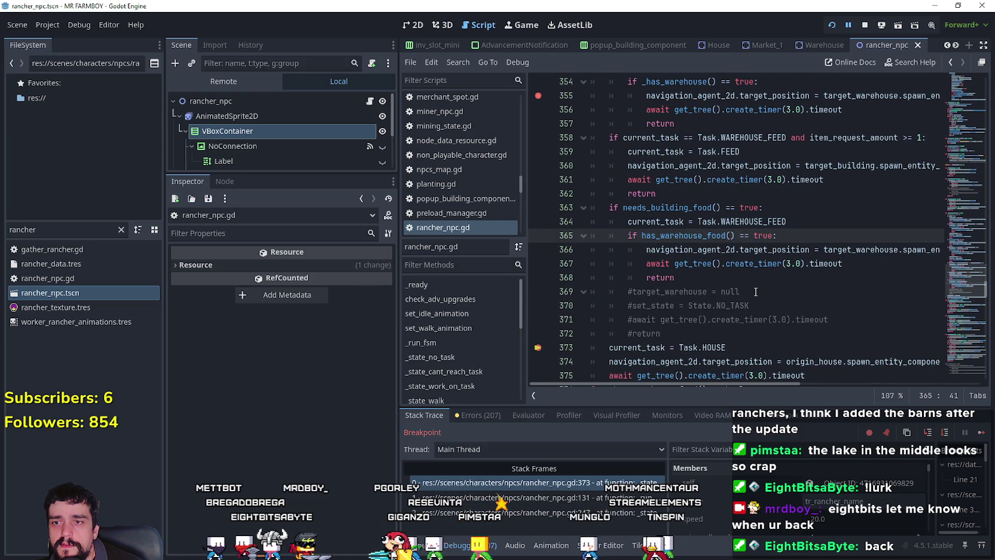
pyautogui.rightClick(689, 240)
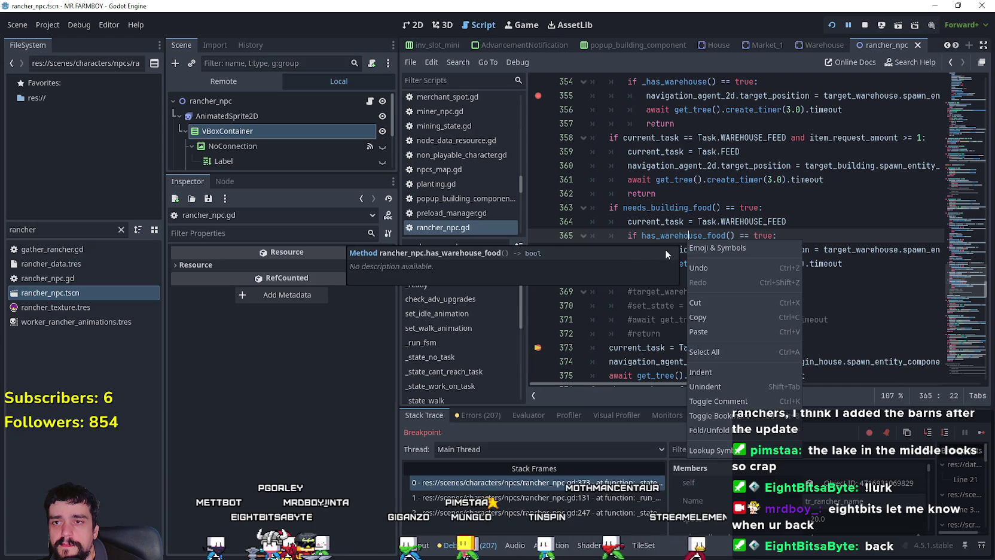
pyautogui.press('Escape')
# - Jump from line 242 to the check_animals function definition
pyautogui.scroll(5, 966, 273)
pyautogui.scroll(20, 966, 274)
pyautogui.scroll(4, 976, 209)
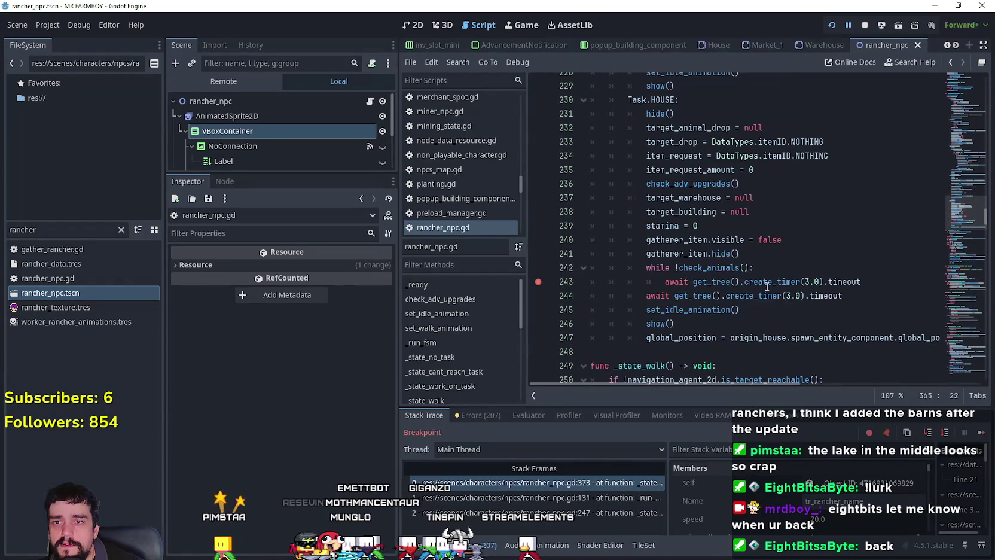
pyautogui.click(721, 268)
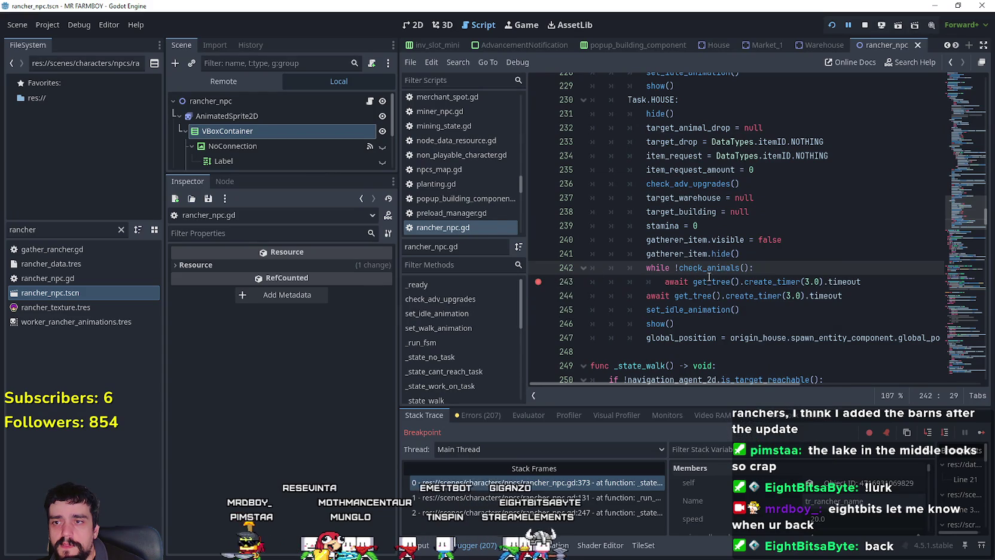
pyautogui.rightClick(716, 269)
pyautogui.click(741, 478)
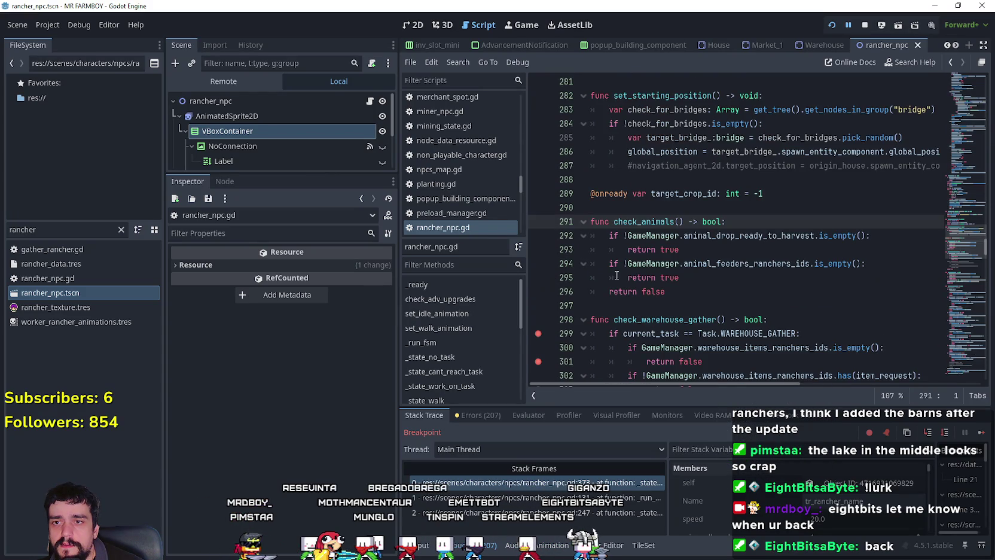
pyautogui.moveTo(790, 328)
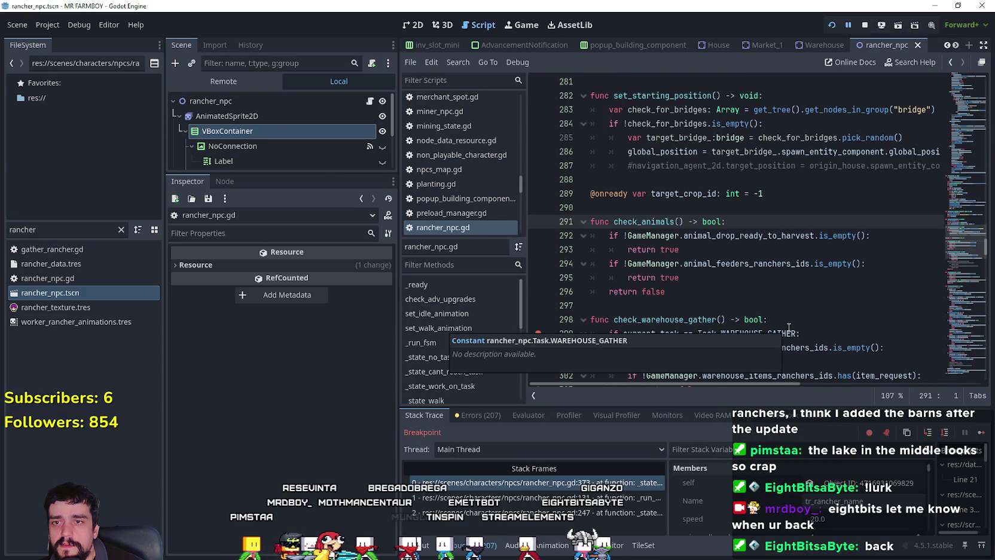
# - Review check_animals lines 294–303, then bring the game window back to the front
pyautogui.doubleClick(744, 267)
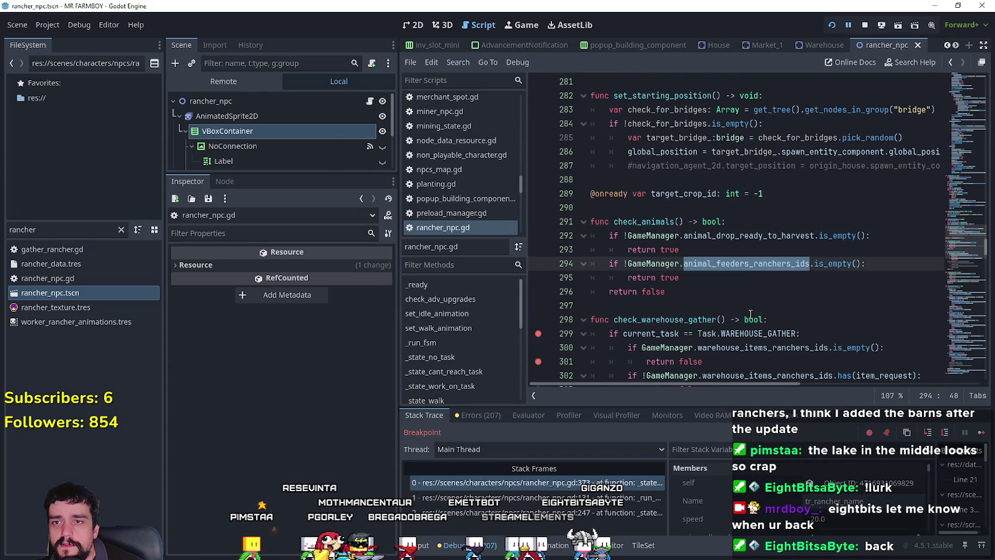
pyautogui.click(735, 277)
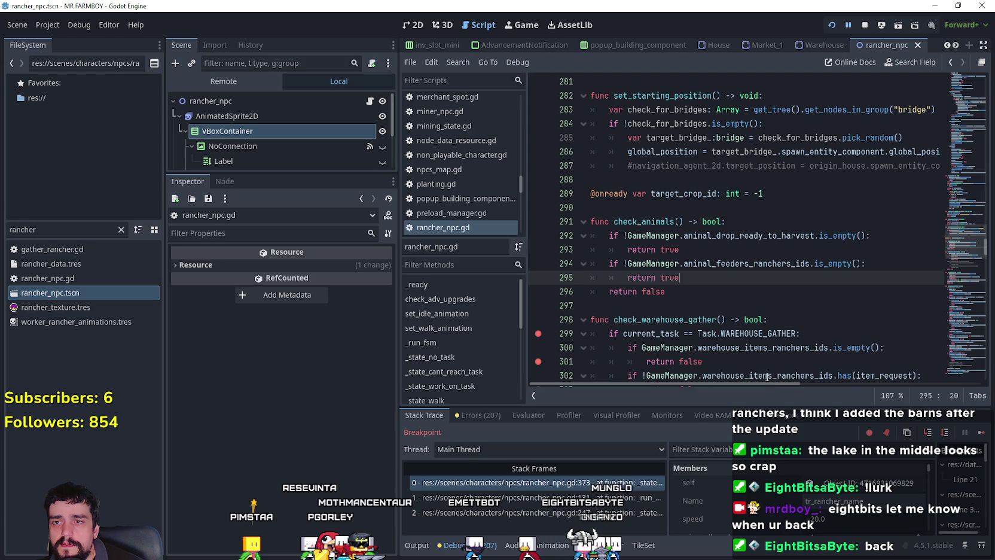
pyautogui.scroll(-2, 768, 378)
pyautogui.click(805, 305)
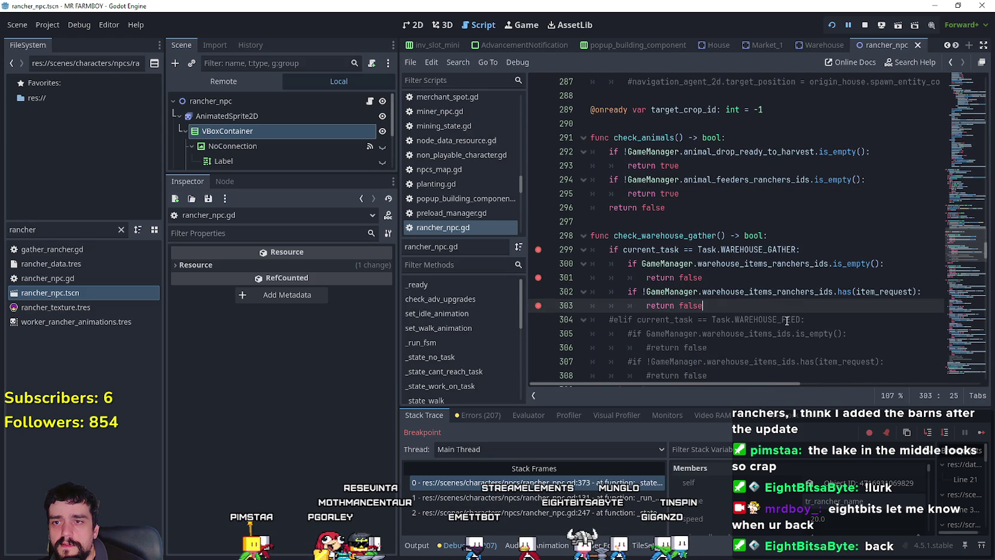
pyautogui.scroll(-3, 800, 335)
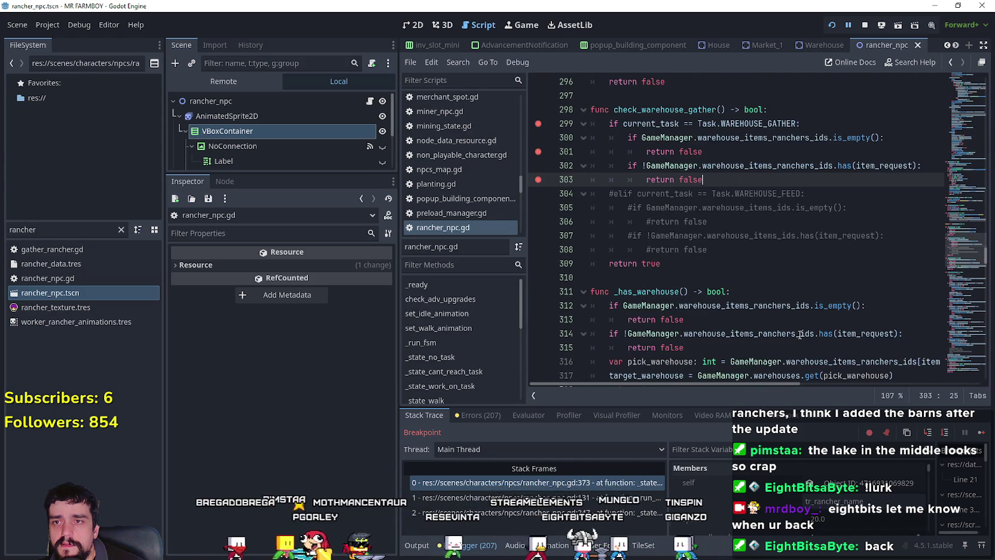
pyautogui.scroll(3, 800, 335)
pyautogui.click(981, 432)
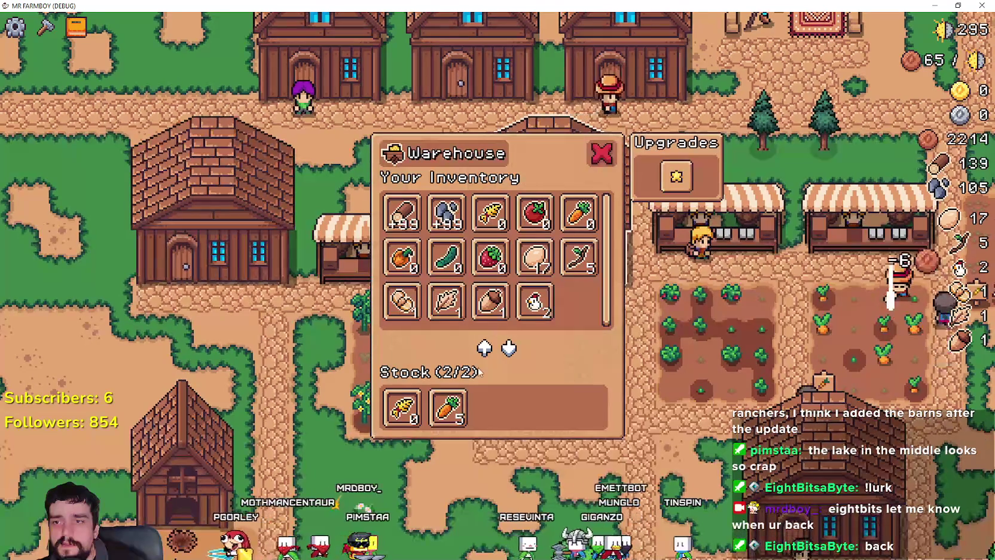
# - Inspect WAREHOUSE_FEED on line 364, resume the game, and close its Warehouse panel
pyautogui.moveTo(410, 420)
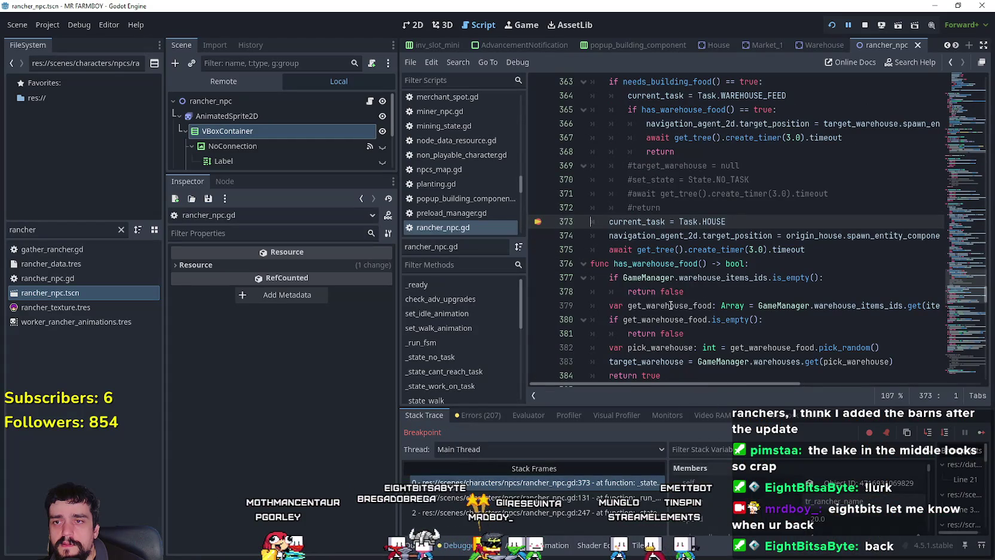
pyautogui.scroll(3, 673, 300)
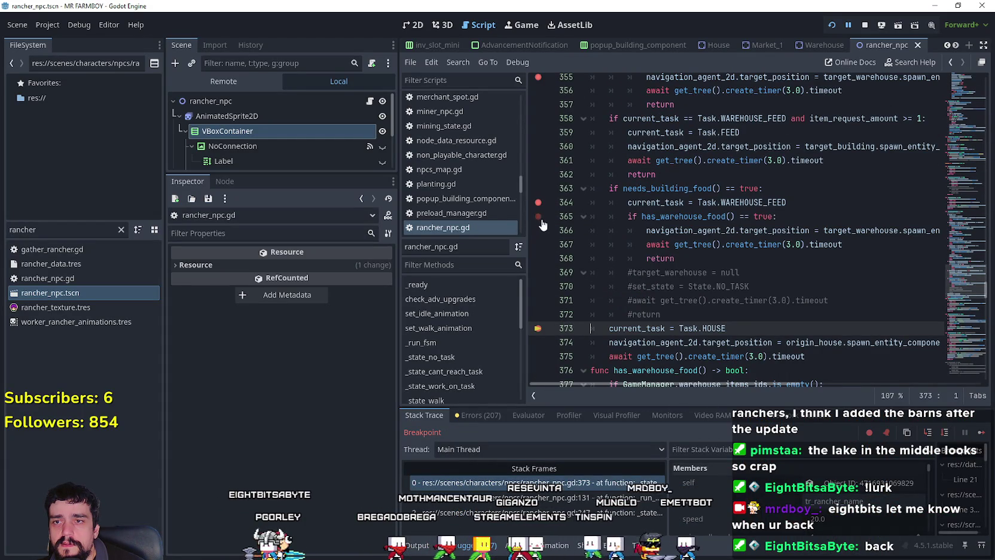
pyautogui.doubleClick(764, 202)
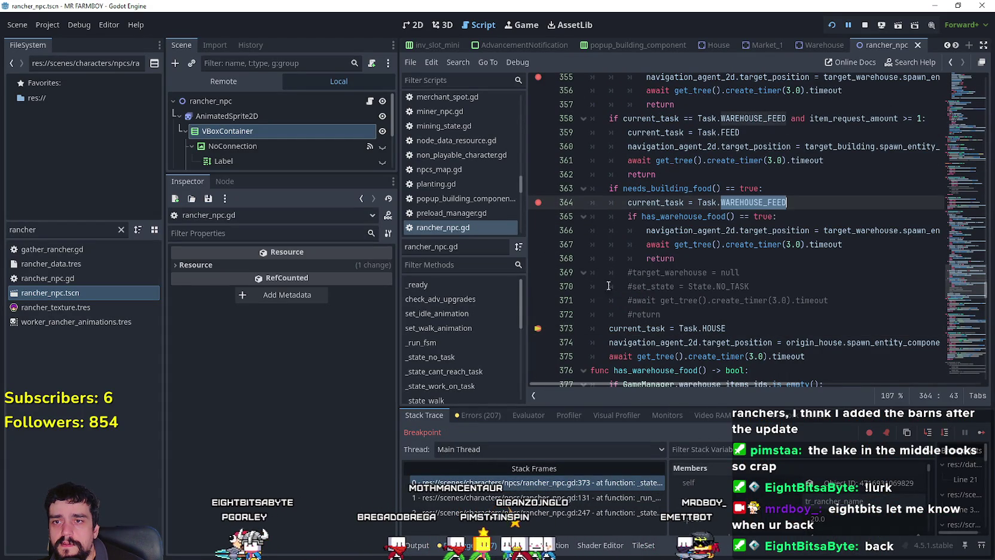
pyautogui.click(981, 434)
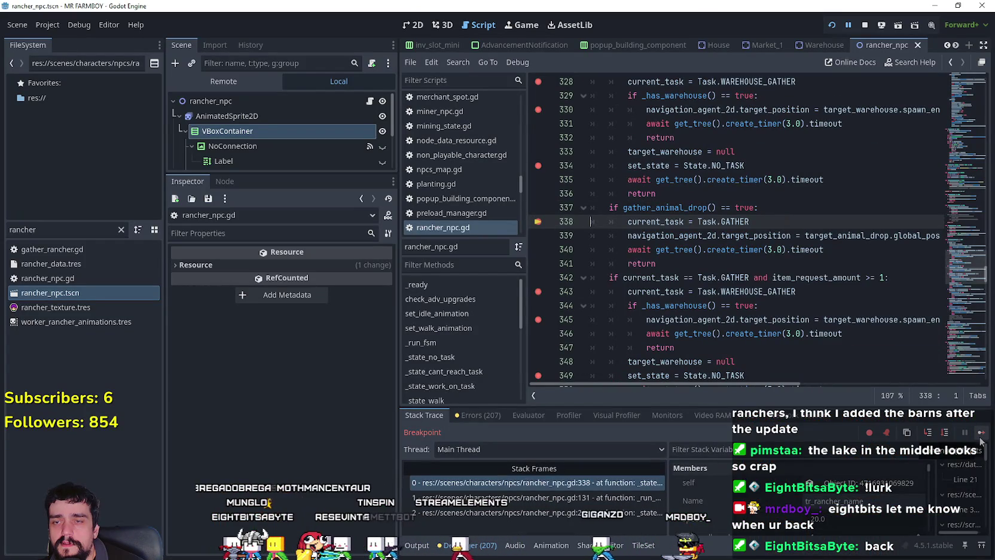
pyautogui.click(981, 433)
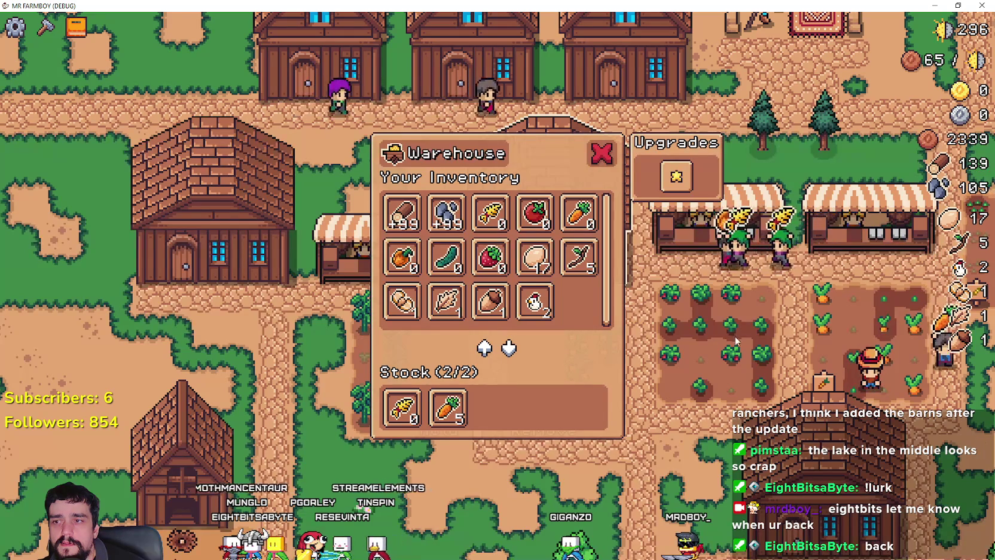
pyautogui.click(601, 159)
pyautogui.scroll(-2, 627, 314)
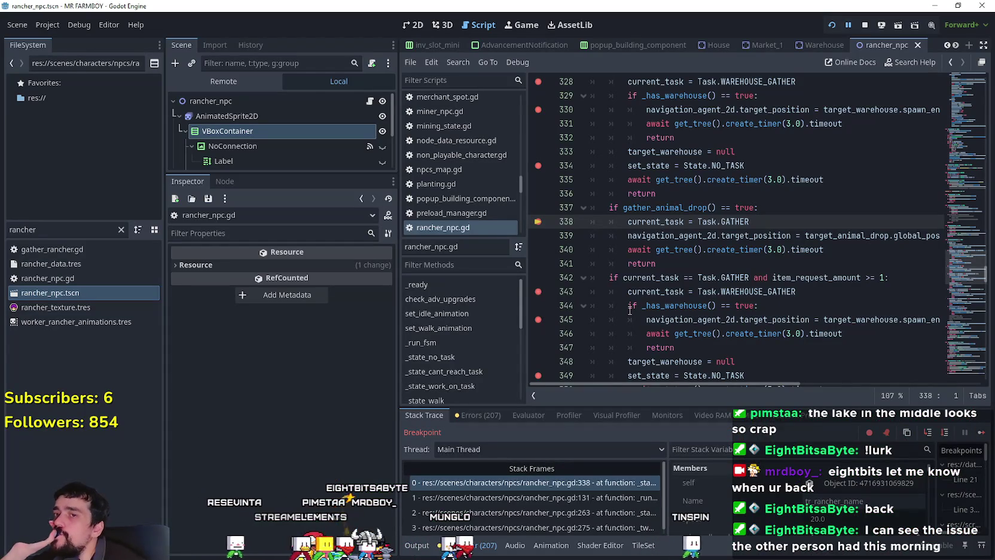
# - Continue past breakpoints at lines 343 and 349 into check_warehouse_gather
pyautogui.click(980, 433)
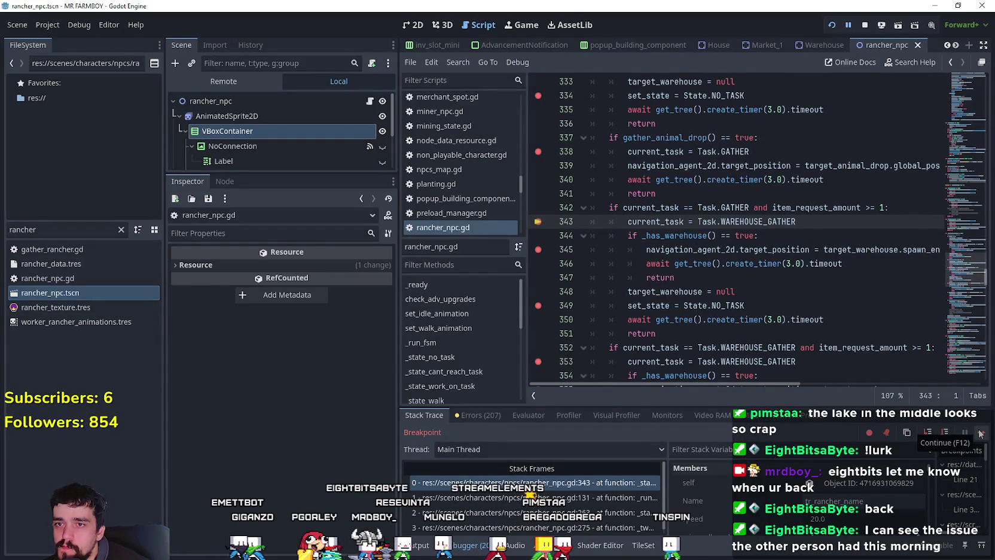
pyautogui.click(981, 433)
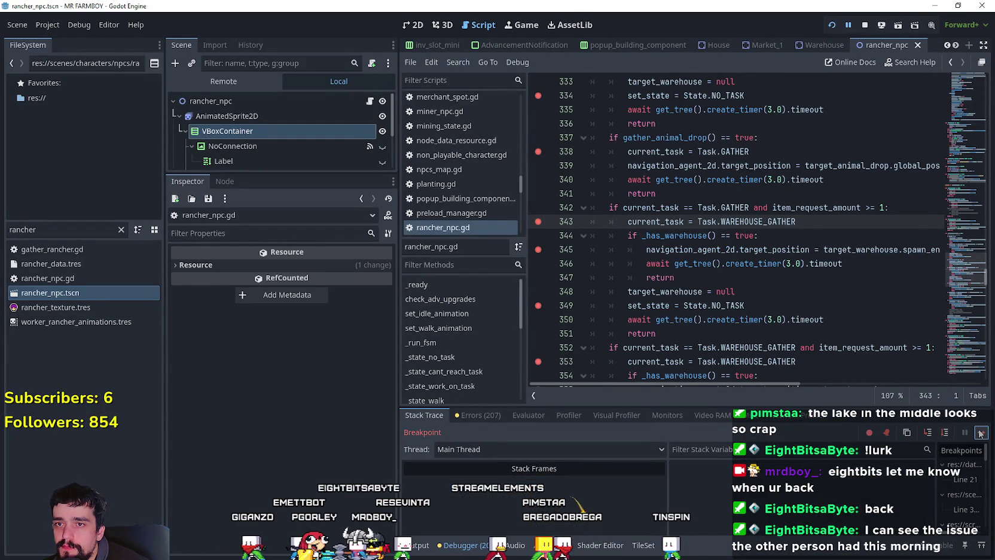
pyautogui.click(981, 433)
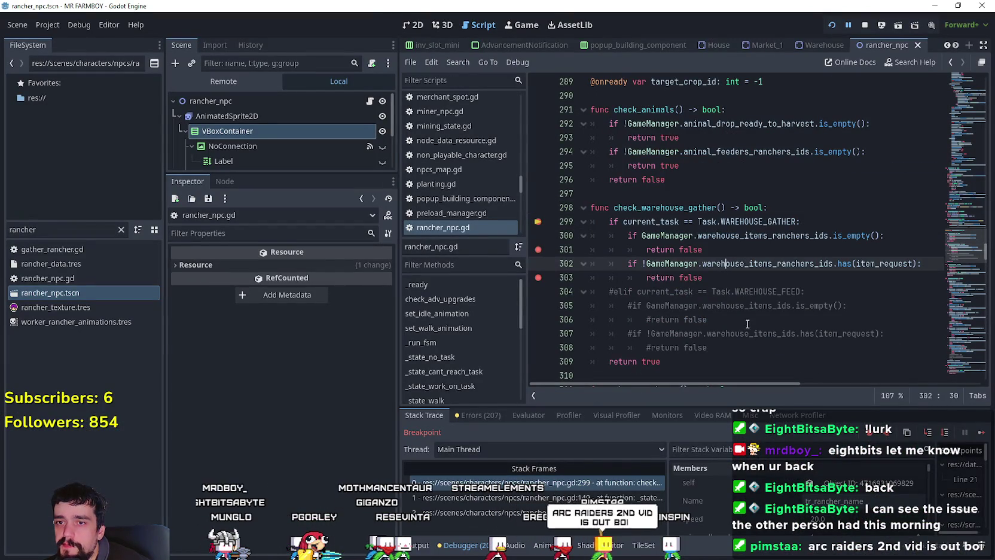
pyautogui.click(715, 278)
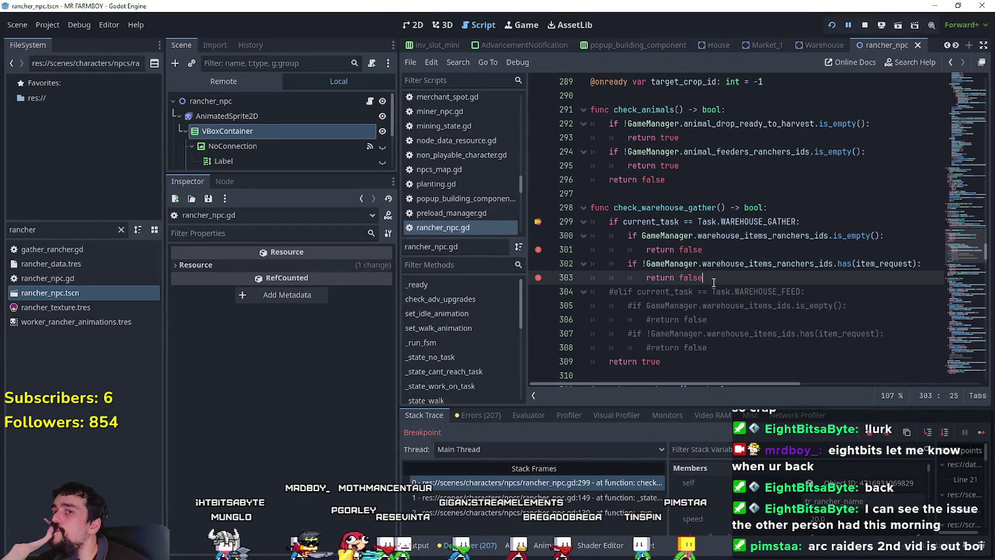
pyautogui.doubleClick(687, 208)
pyautogui.click(777, 278)
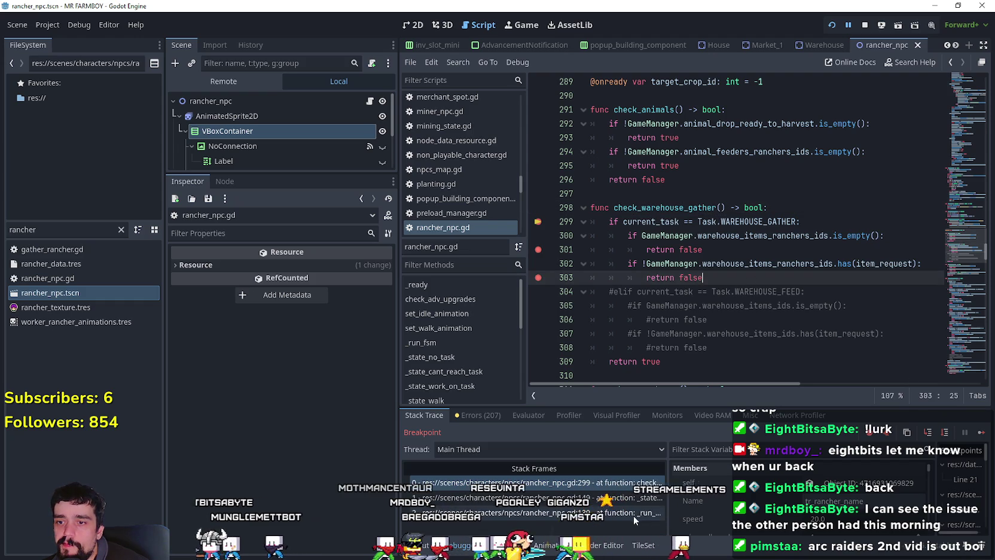
# - Inspect stack frames at lines 149 and 299, then continue on to line 353
pyautogui.click(629, 498)
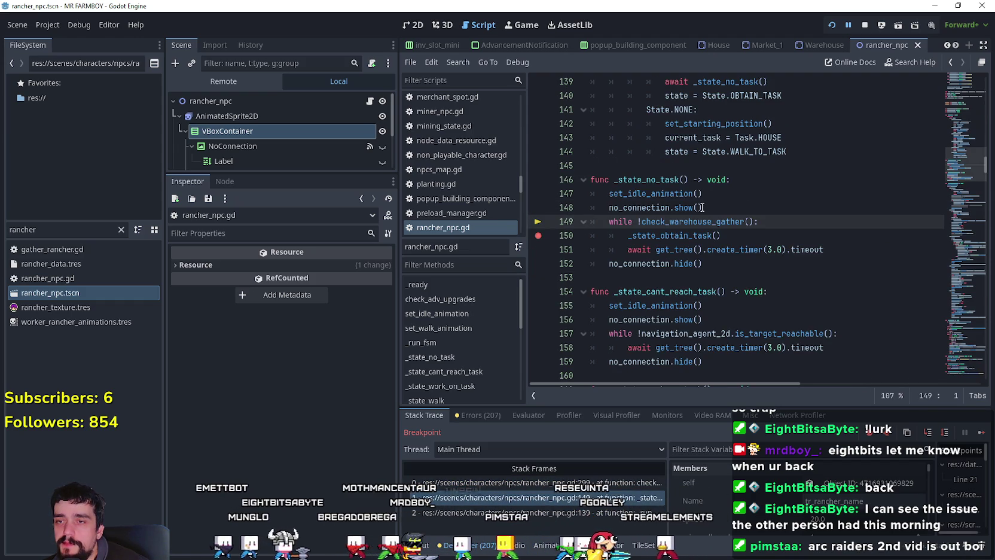
pyautogui.click(579, 483)
pyautogui.click(982, 433)
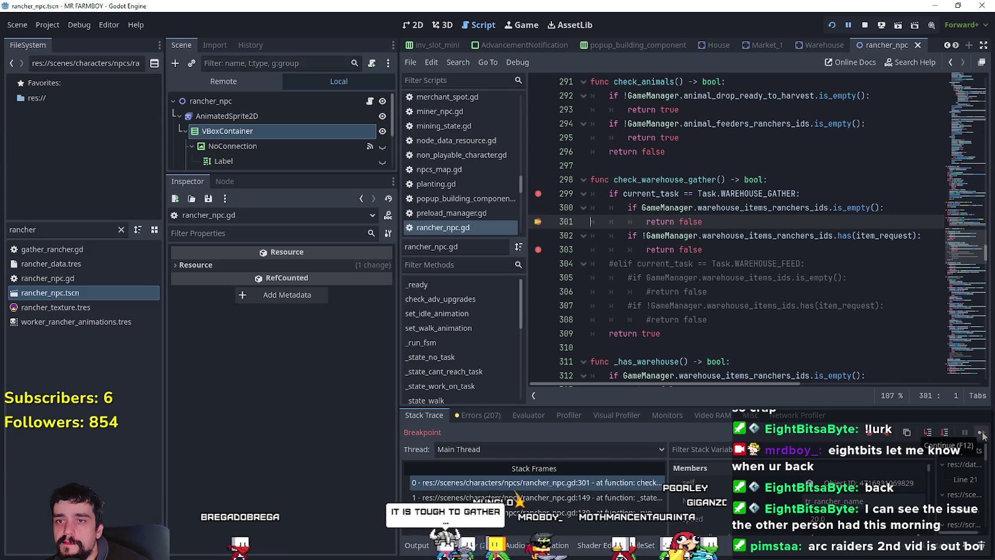
pyautogui.click(982, 432)
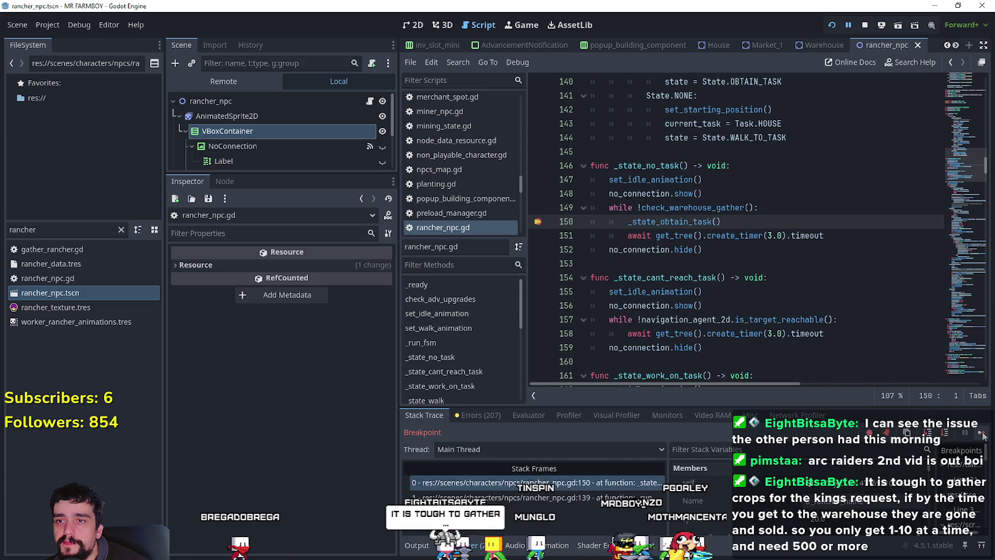
pyautogui.click(981, 433)
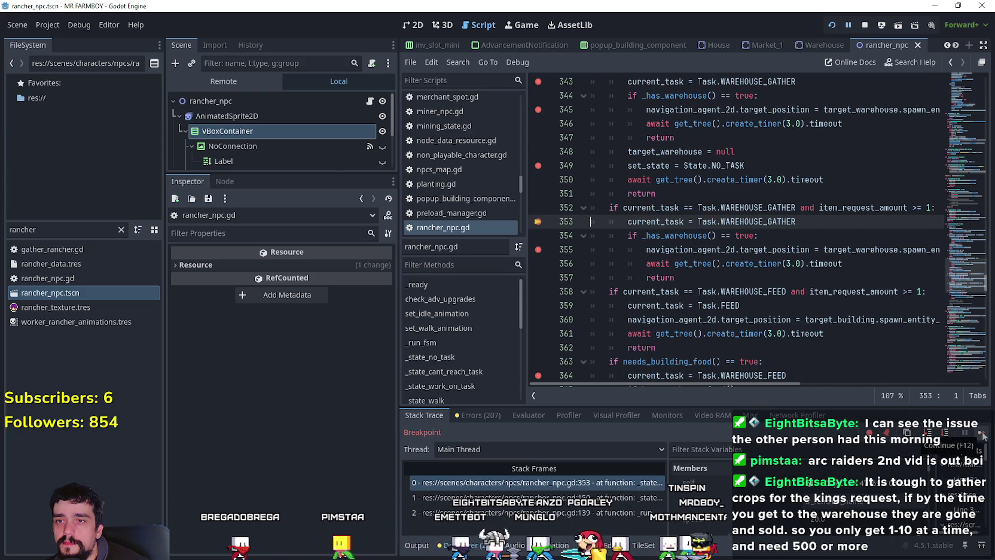
# - Continue to the line 373 breakpoint and select the task-reset lines 348–351
pyautogui.click(982, 433)
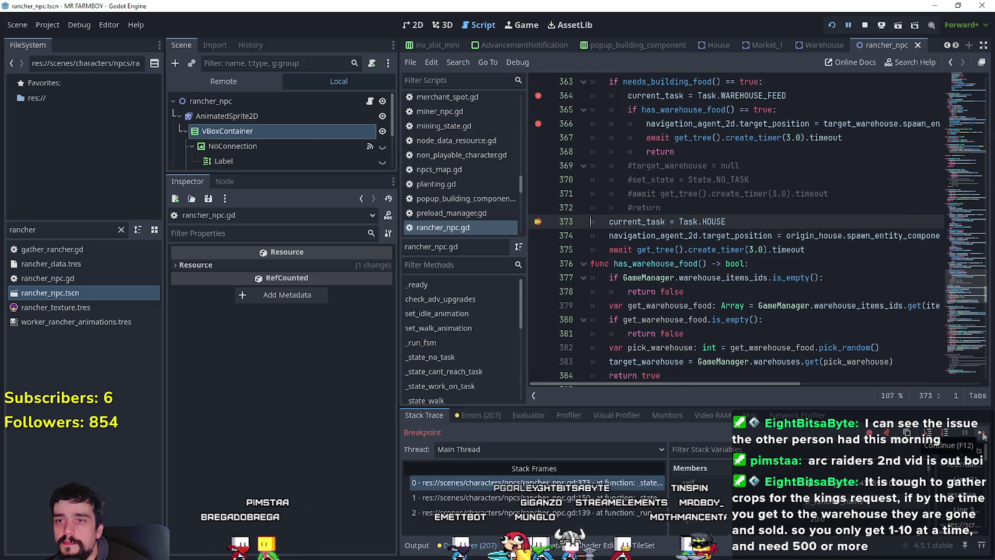
pyautogui.scroll(5, 656, 244)
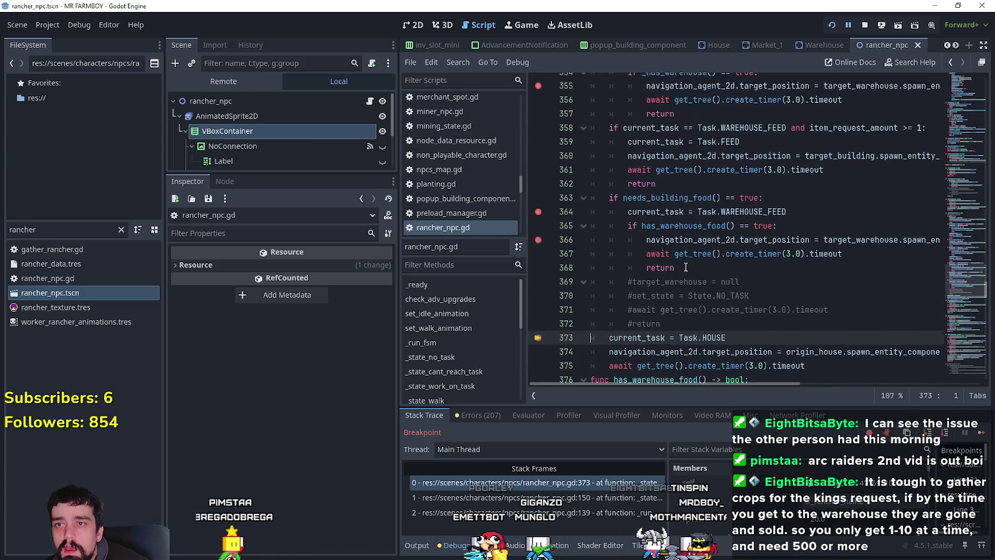
pyautogui.click(702, 207)
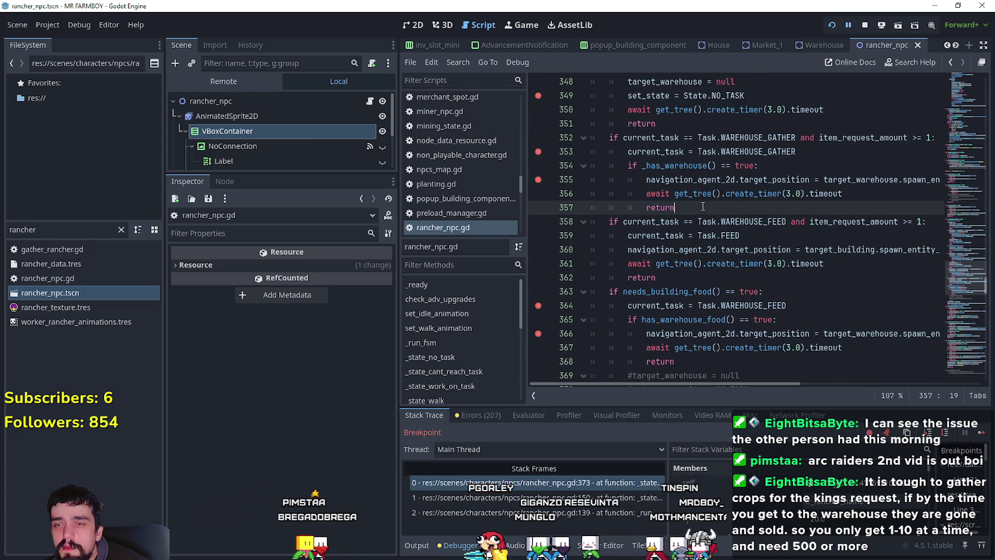
pyautogui.moveTo(744, 226)
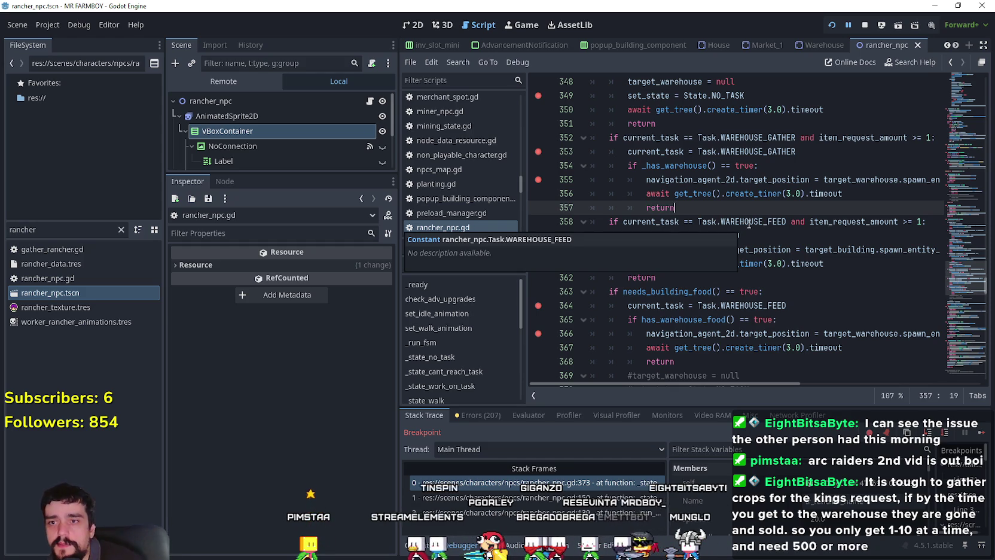
pyautogui.scroll(-2, 694, 232)
pyautogui.scroll(4, 703, 242)
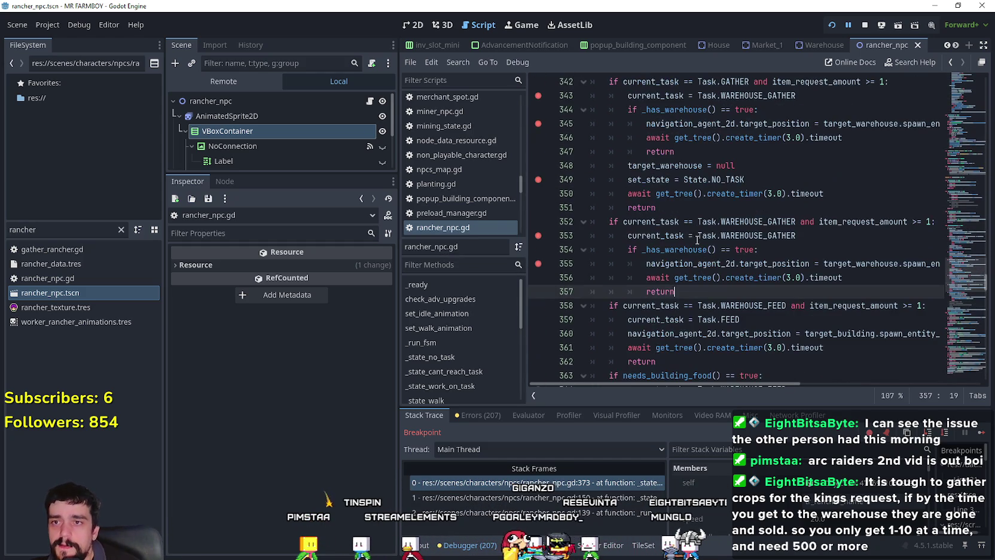
pyautogui.moveTo(663, 215); pyautogui.dragTo(559, 169)
pyautogui.hotkey('ctrl', 'c')
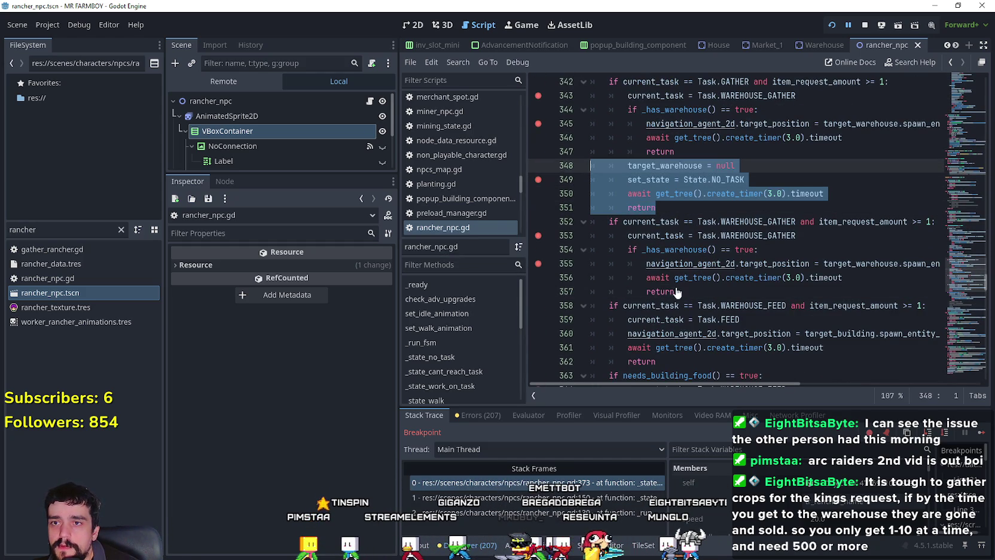
# - Paste the four reset lines after line 357, save, and resume the game with F12
pyautogui.scroll(-2, 696, 307)
pyautogui.click(695, 212)
pyautogui.press('Return')
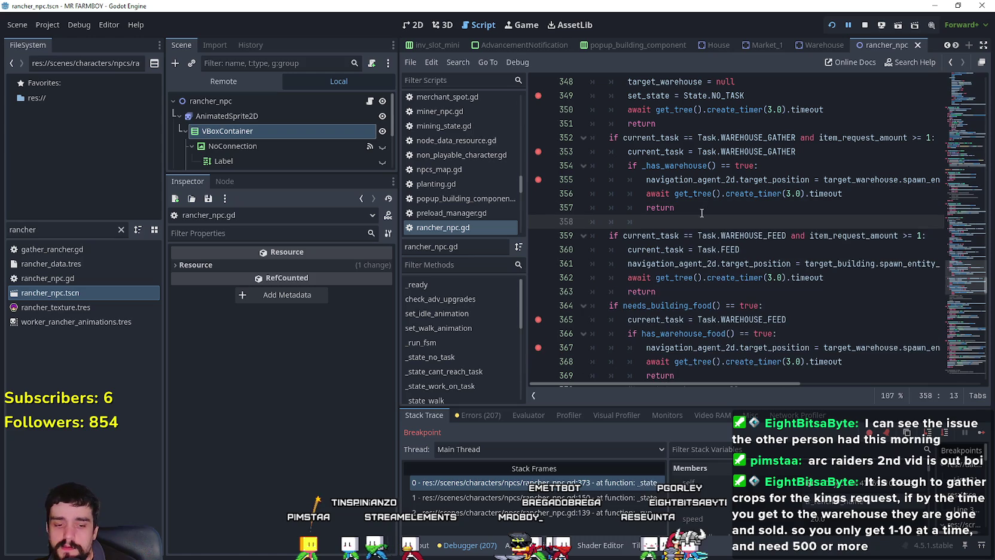
pyautogui.hotkey('ctrl', 'v')
pyautogui.hotkey('ctrl', 's')
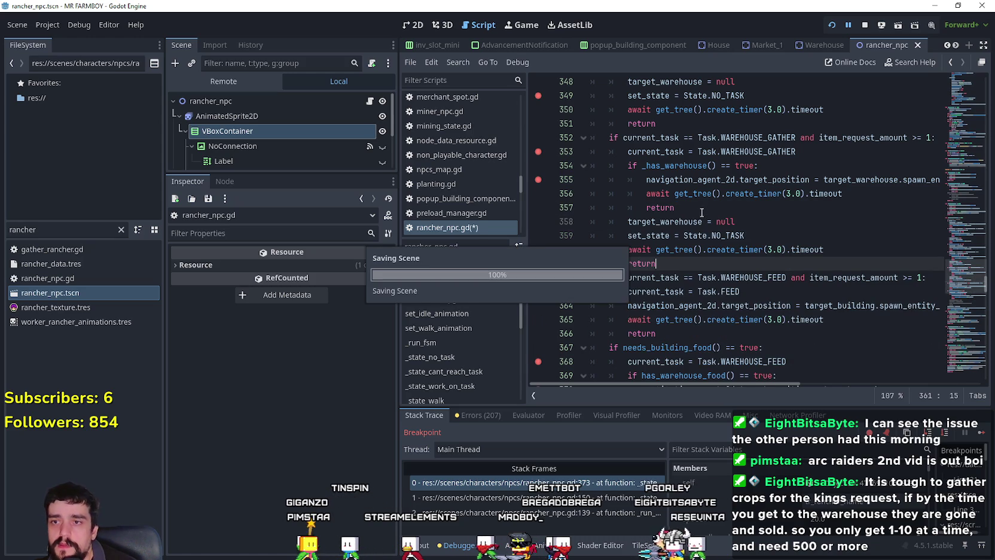
pyautogui.press('F12')
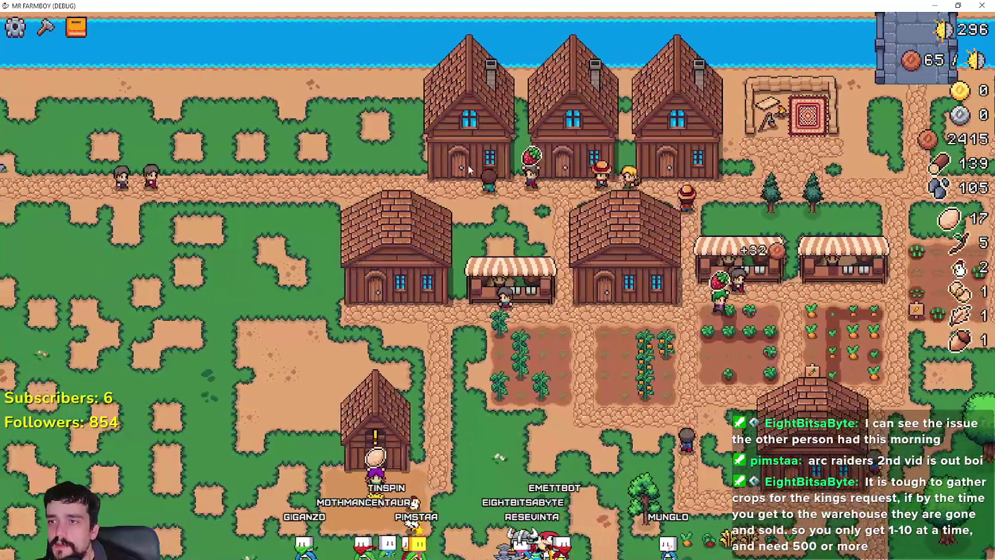
# - In the House panel, unassign and reassign the purple Rancher's bed, then close the panel
pyautogui.click(496, 311)
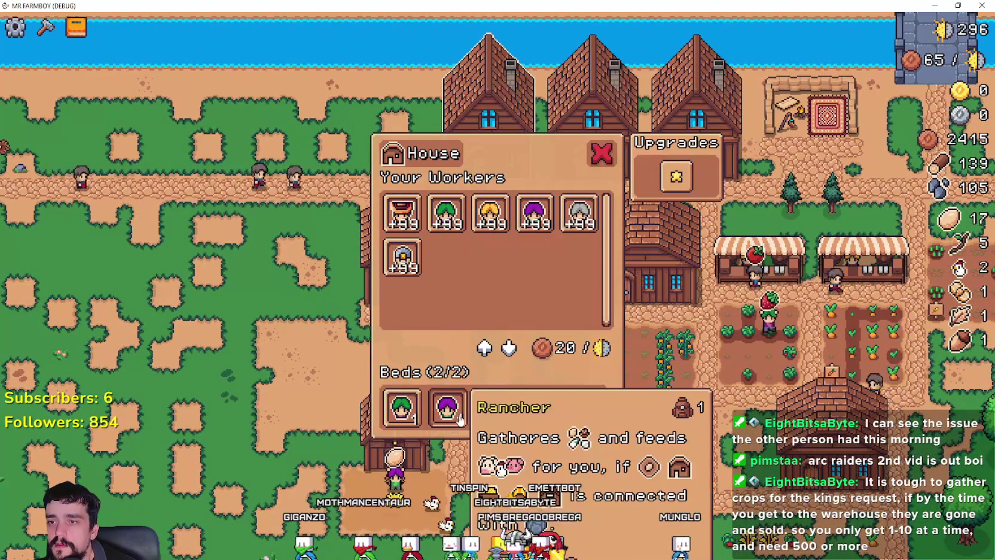
pyautogui.click(447, 407)
pyautogui.click(530, 227)
pyautogui.press('Escape')
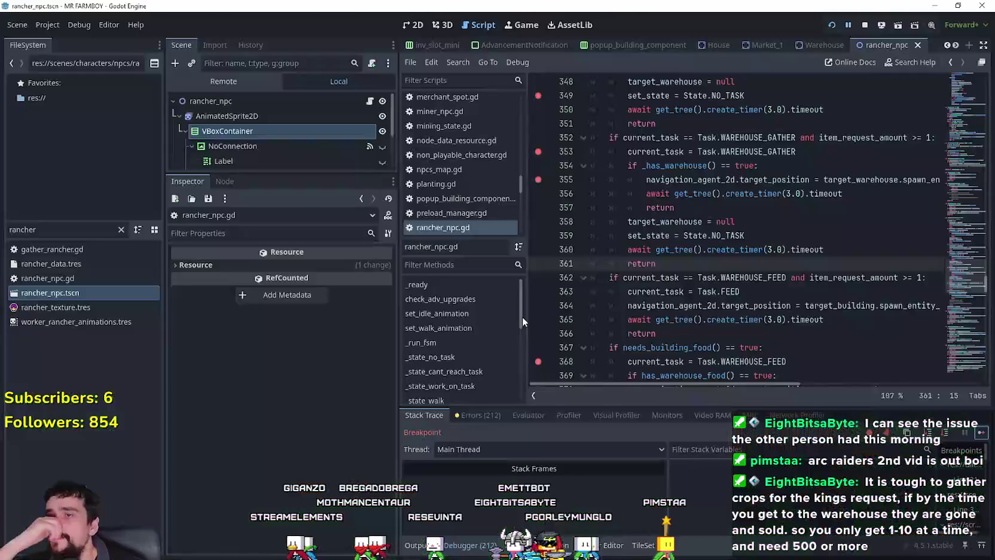
# - Continue past two breakpoints, then look up the check_animals function definition with Lookup Symbol
pyautogui.click(982, 433)
pyautogui.click(982, 434)
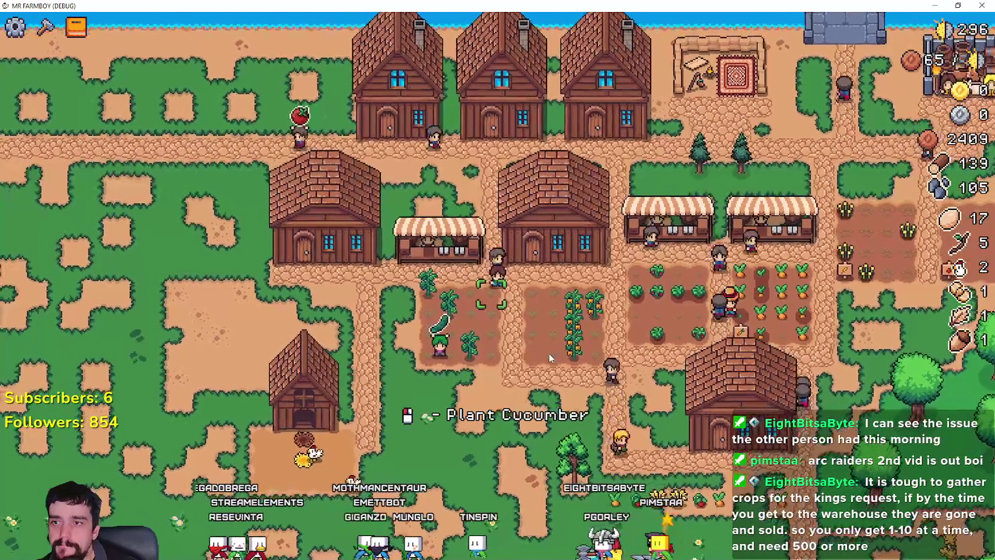
pyautogui.hotkey('alt', 'Tab')
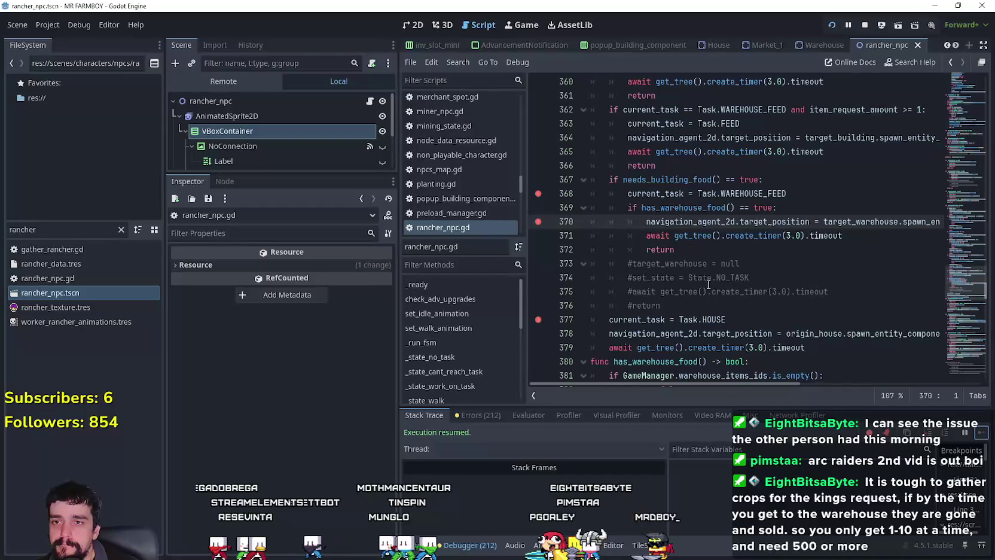
pyautogui.moveTo(970, 299)
pyautogui.mouseDown()
pyautogui.moveTo(972, 210)
pyautogui.moveTo(972, 220)
pyautogui.mouseUp()
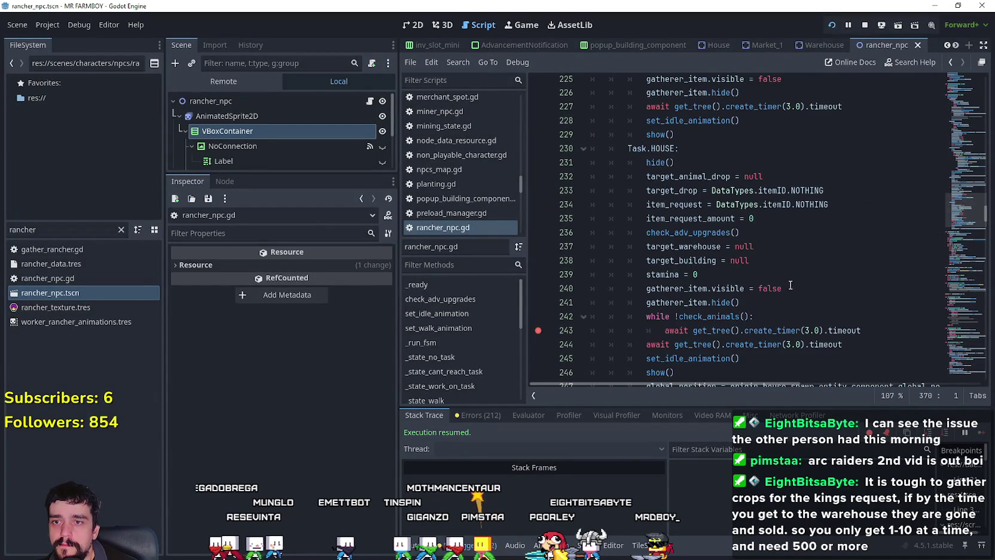
pyautogui.scroll(-2, 841, 270)
pyautogui.rightClick(706, 232)
pyautogui.click(713, 238)
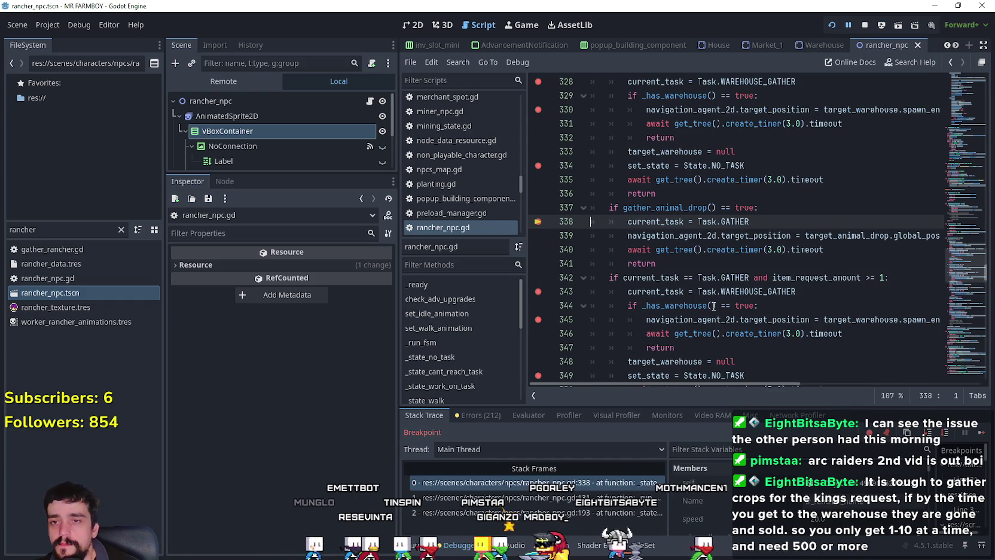
# - Continue through the line-338 and line-349 breakpoints until execution stops at line 299
pyautogui.click(981, 435)
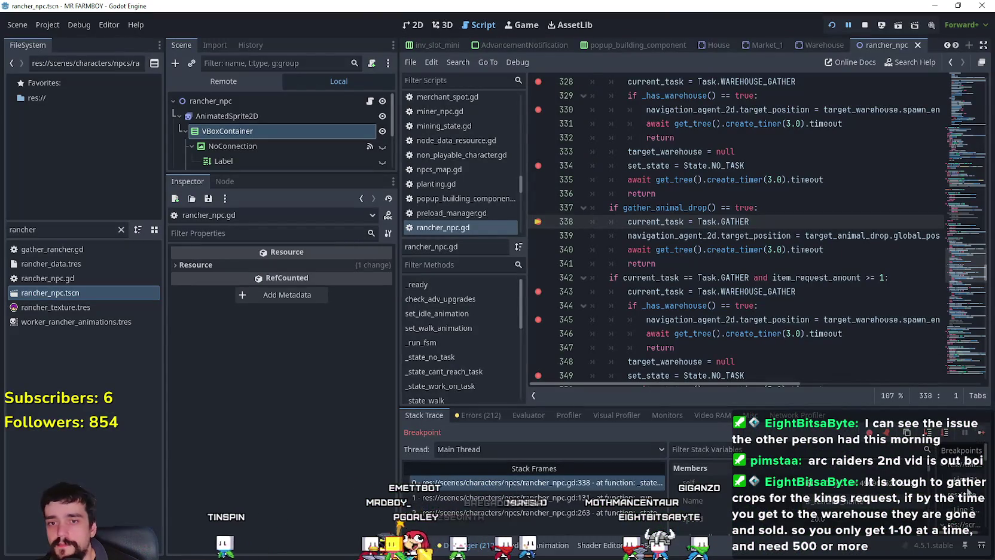
pyautogui.click(982, 436)
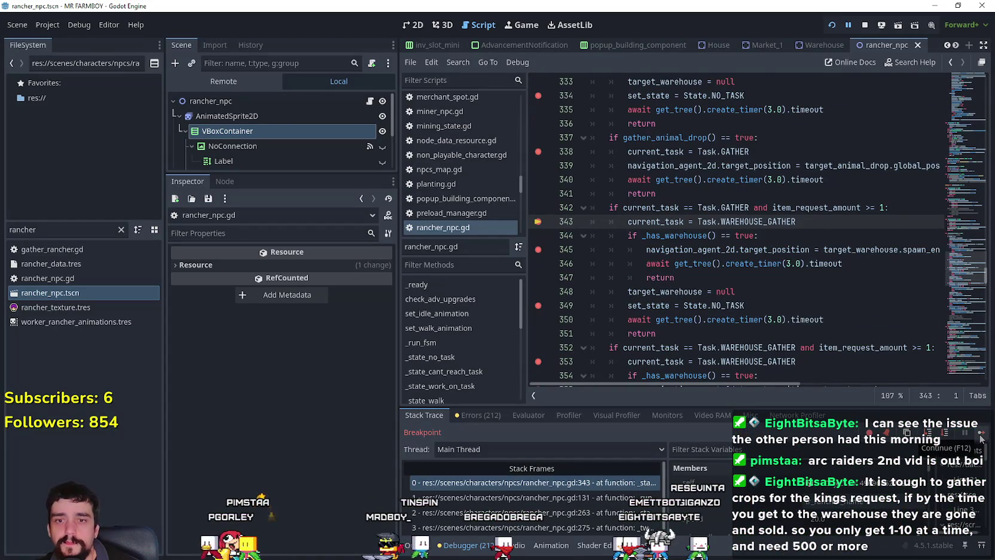
pyautogui.click(981, 437)
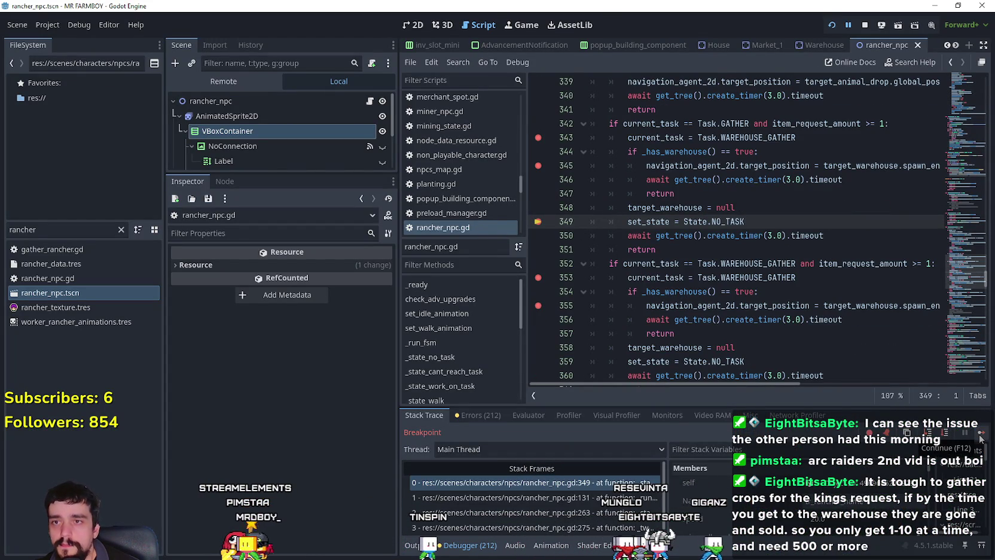
pyautogui.click(981, 437)
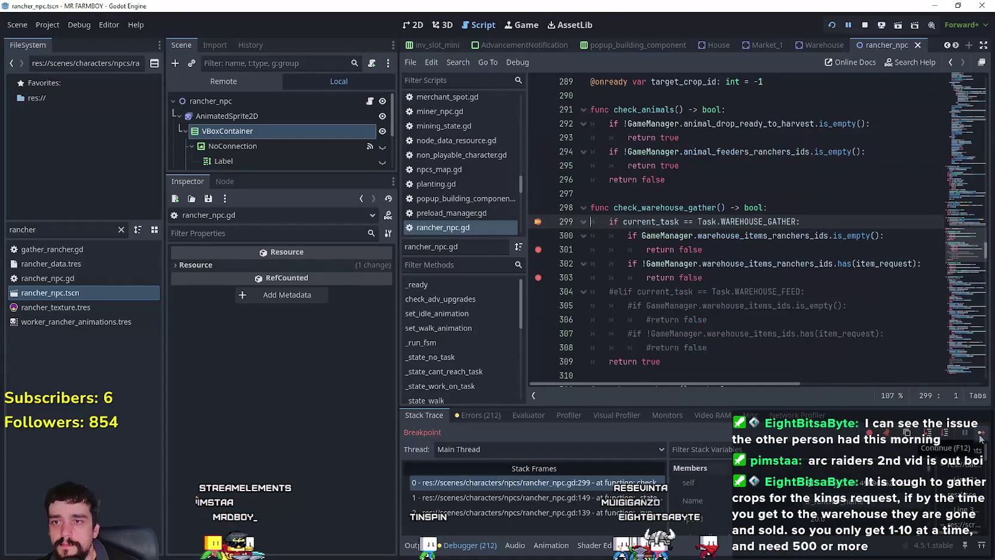
# - Continue repeatedly through breakpoints at lines 299, 150 and 353, then 299, 301 and back to 150
pyautogui.click(981, 436)
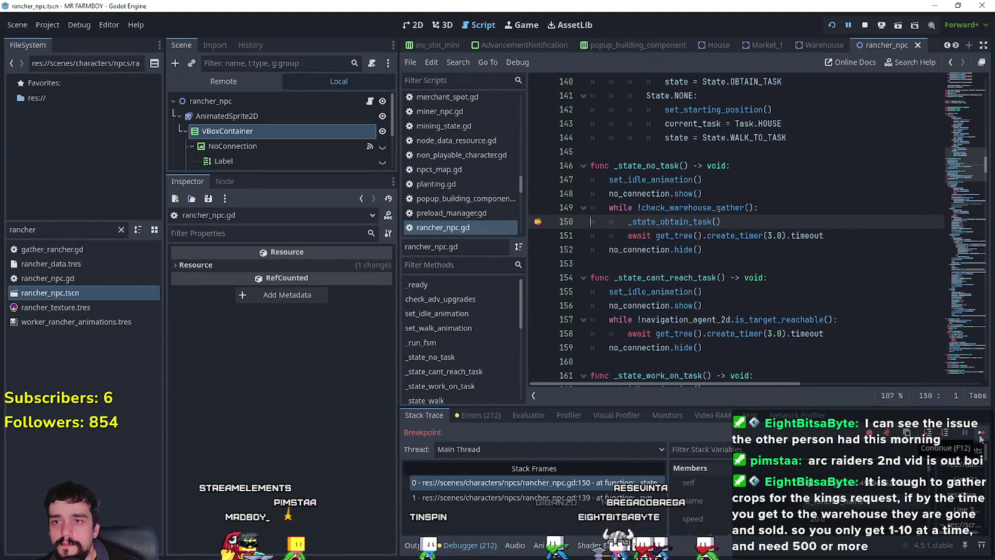
pyautogui.click(981, 437)
pyautogui.click(981, 437)
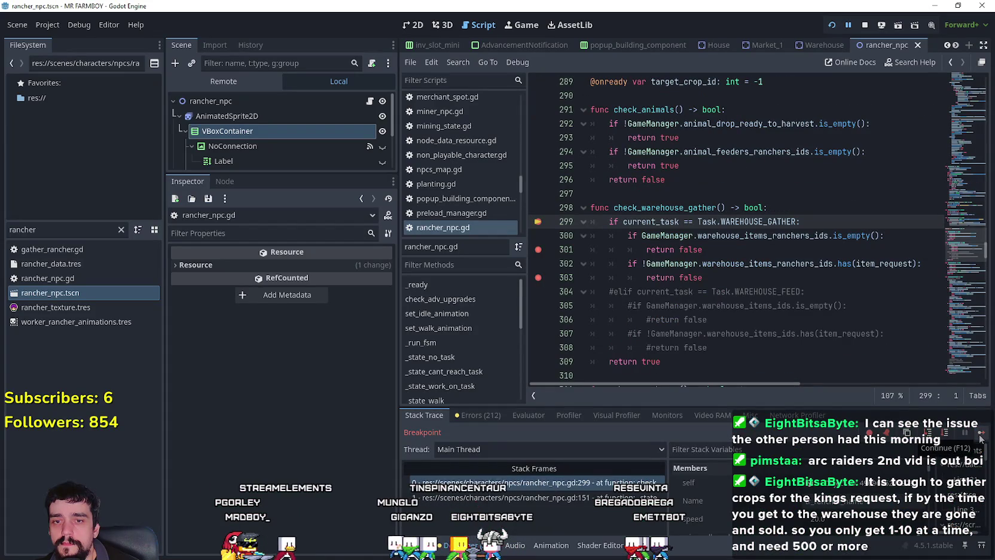
pyautogui.click(981, 437)
pyautogui.click(981, 436)
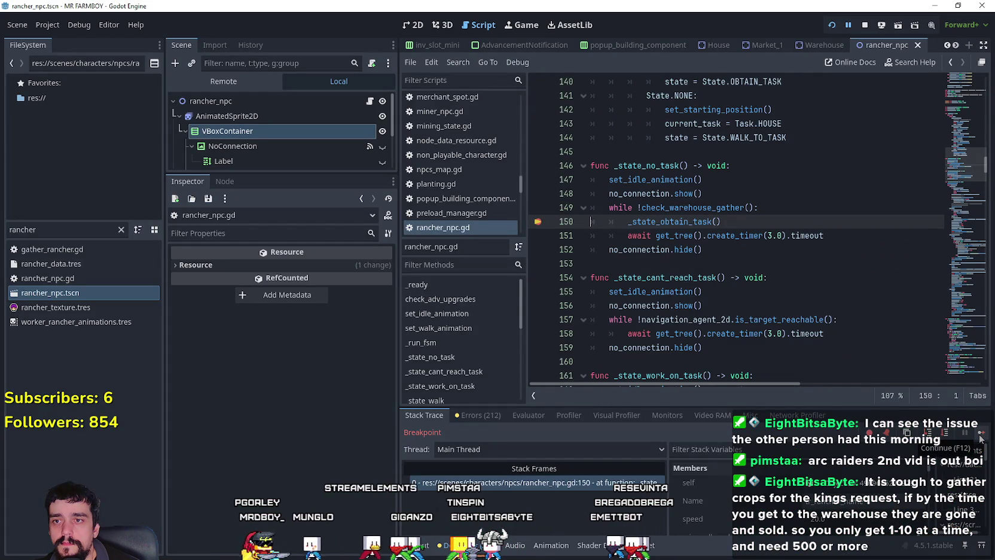
pyautogui.click(981, 436)
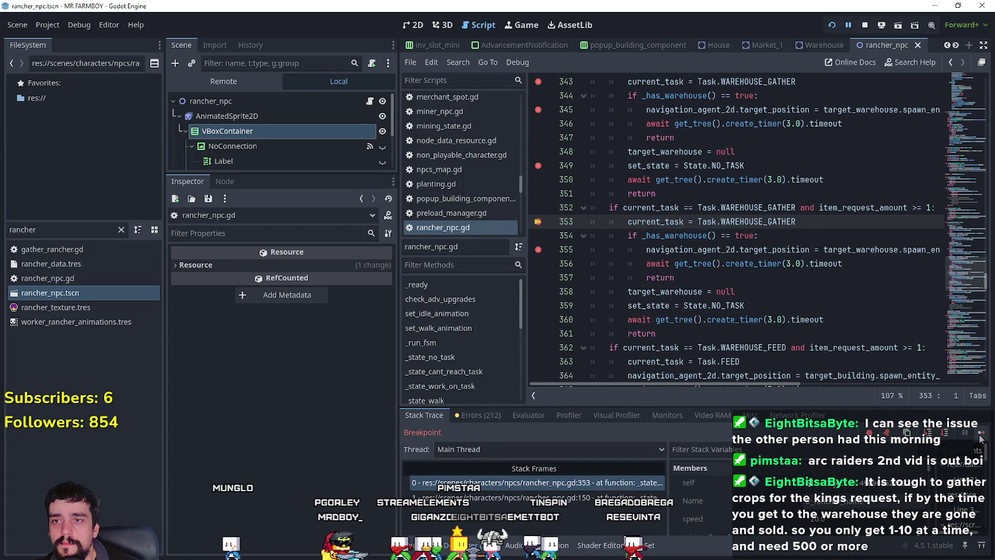
pyautogui.click(981, 436)
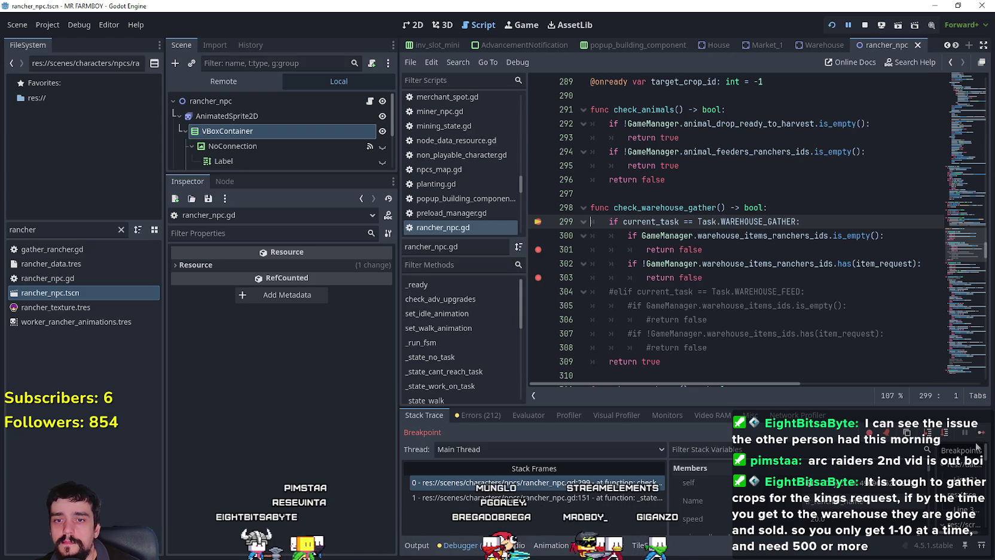
pyautogui.click(980, 434)
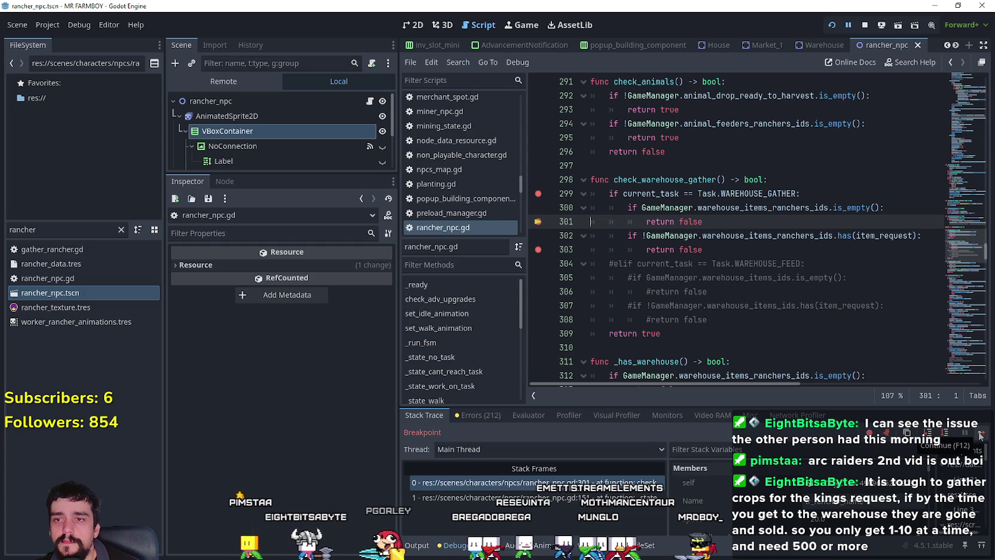
pyautogui.click(980, 436)
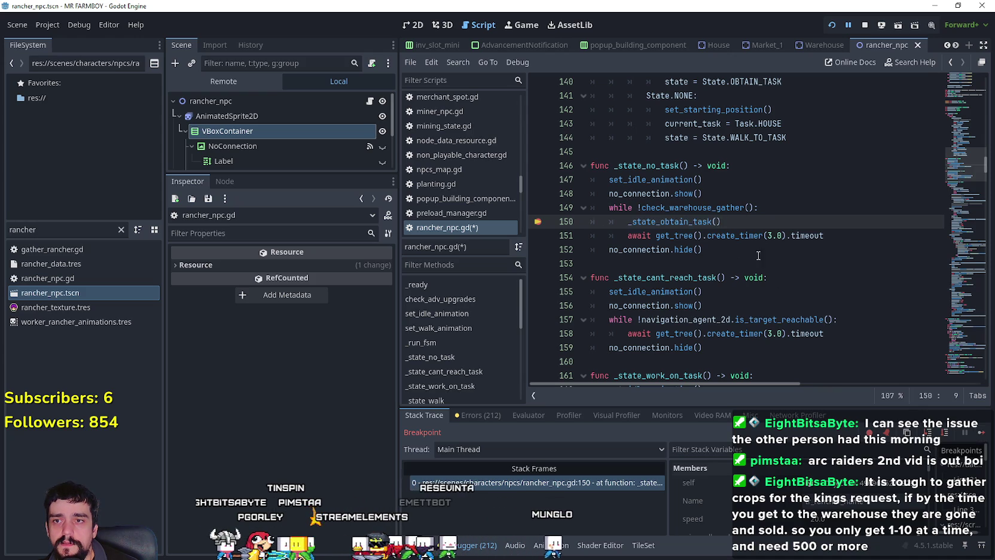
# - Move the caret to the end of line 152 and resume the game
pyautogui.press('Down')
pyautogui.press('Down')
pyautogui.press('End')
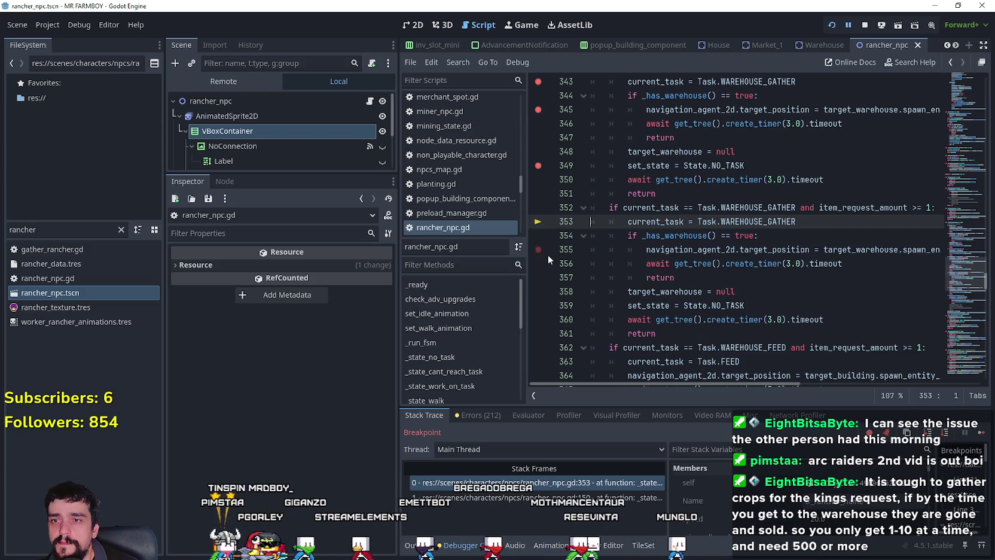
pyautogui.scroll(-4, 686, 273)
pyautogui.click(981, 432)
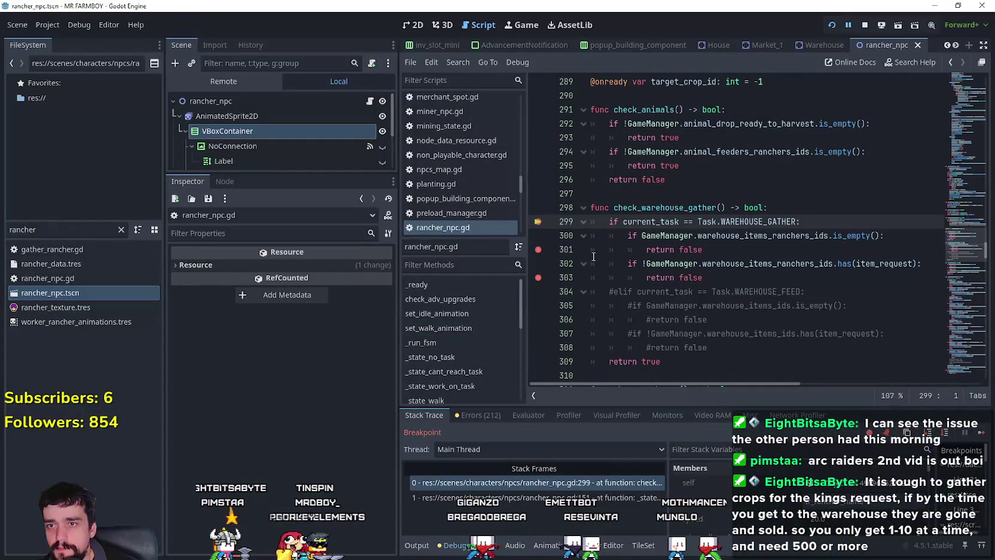
# - Remove the line-299 breakpoint and continue past line 150 until the game runs again
pyautogui.click(537, 226)
pyautogui.click(747, 265)
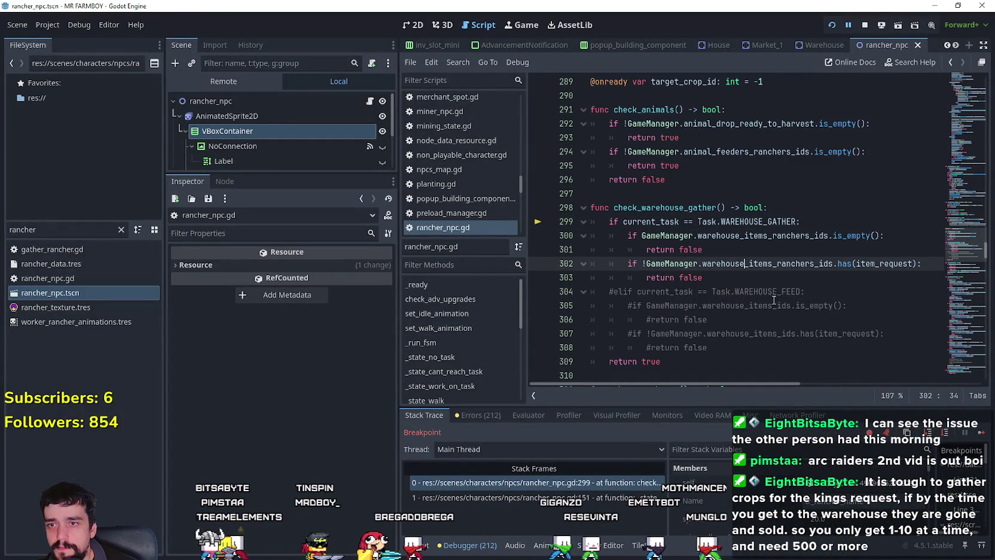
pyautogui.click(983, 433)
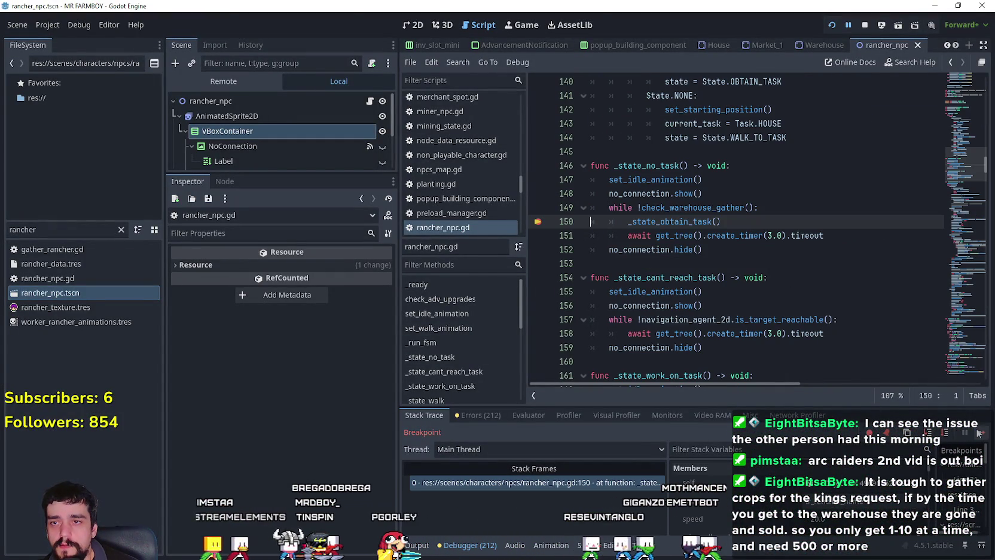
pyautogui.click(979, 433)
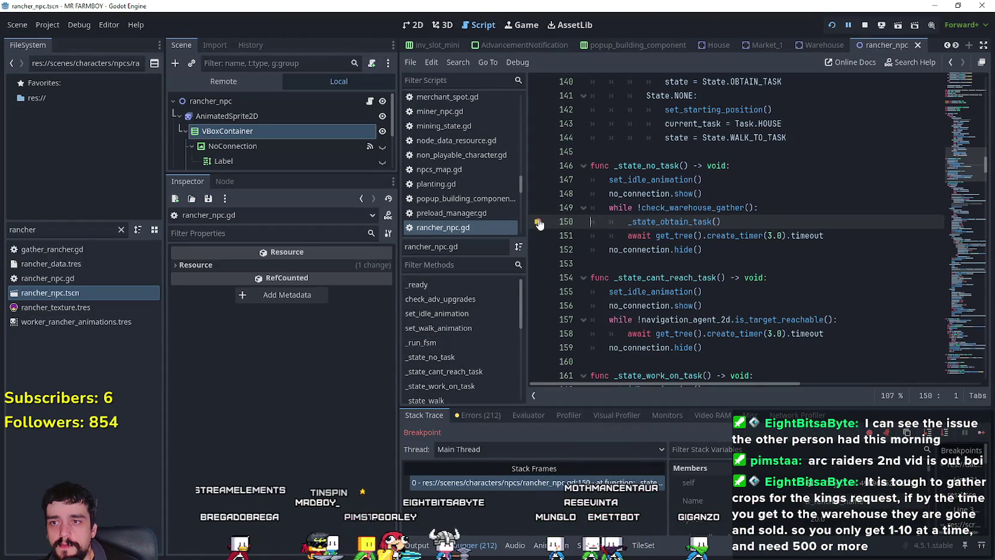
pyautogui.click(979, 433)
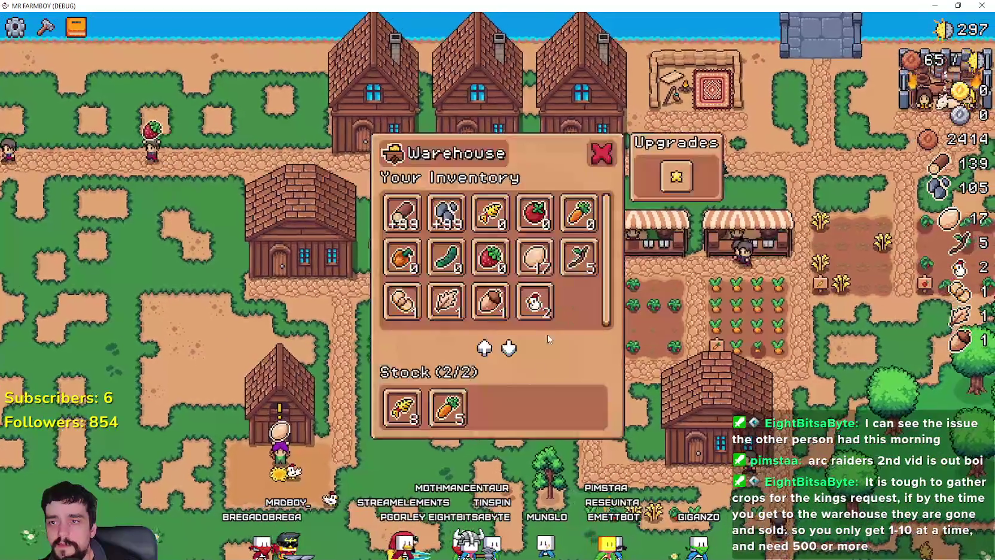
# - Build a Warehouse from the Crafting menu's Buildings on the grass south of the fields
pyautogui.press('c')
pyautogui.scroll(-2, 82, 358)
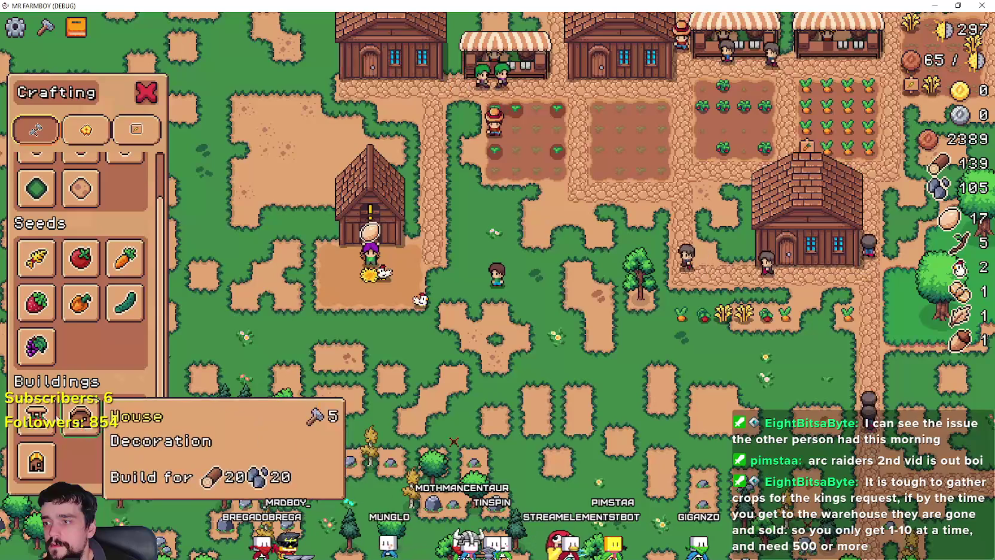
pyautogui.click(126, 417)
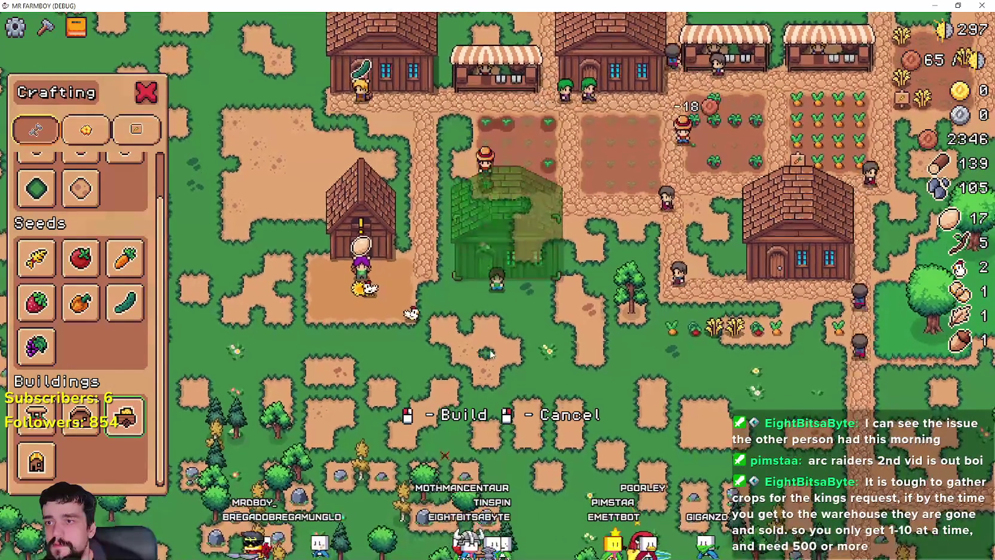
pyautogui.click(479, 359)
pyautogui.rightClick(544, 345)
# - Check the new warehouse's empty inventory, walk left past the house, and resume from the breakpoint
pyautogui.press('c')
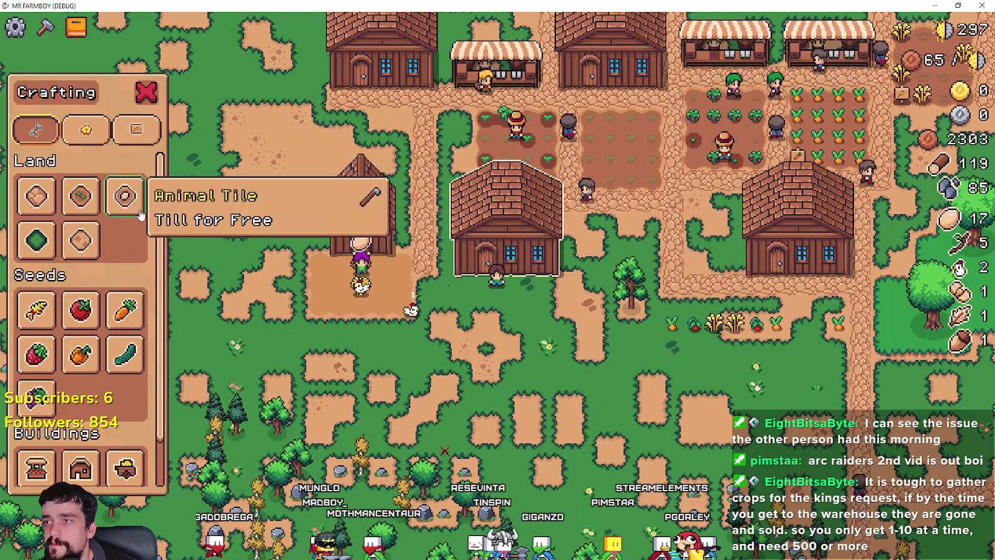
pyautogui.press('e')
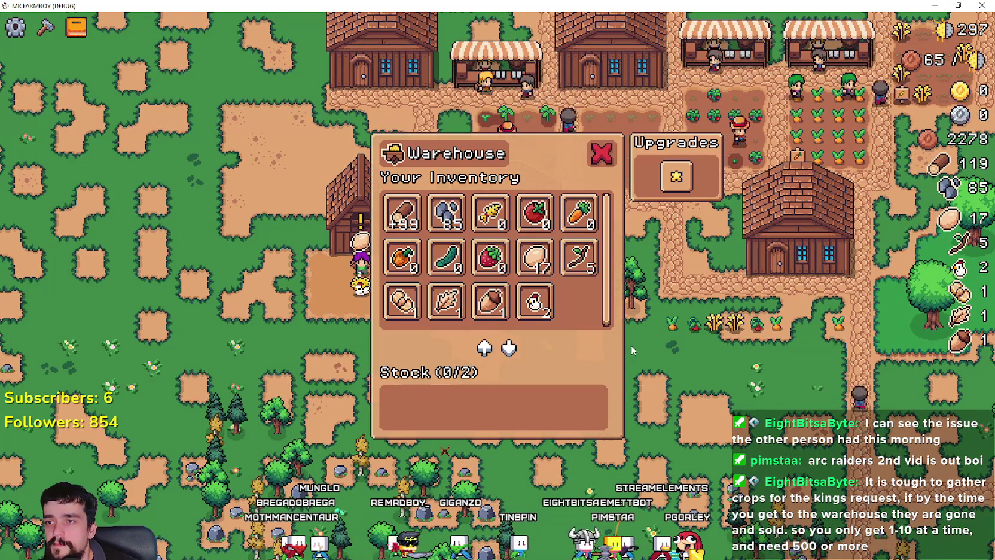
pyautogui.press('Escape')
pyautogui.press('c')
pyautogui.press('a')
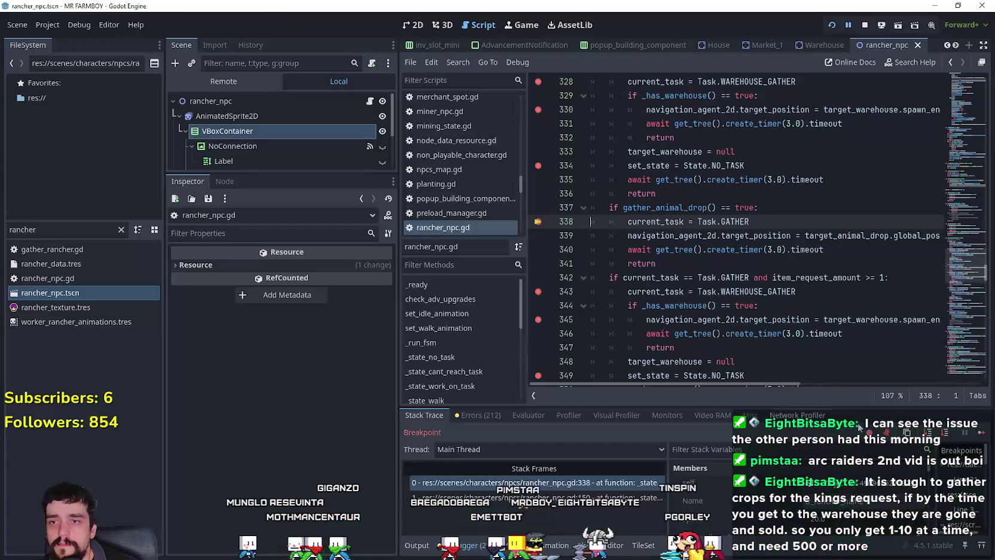
pyautogui.click(980, 433)
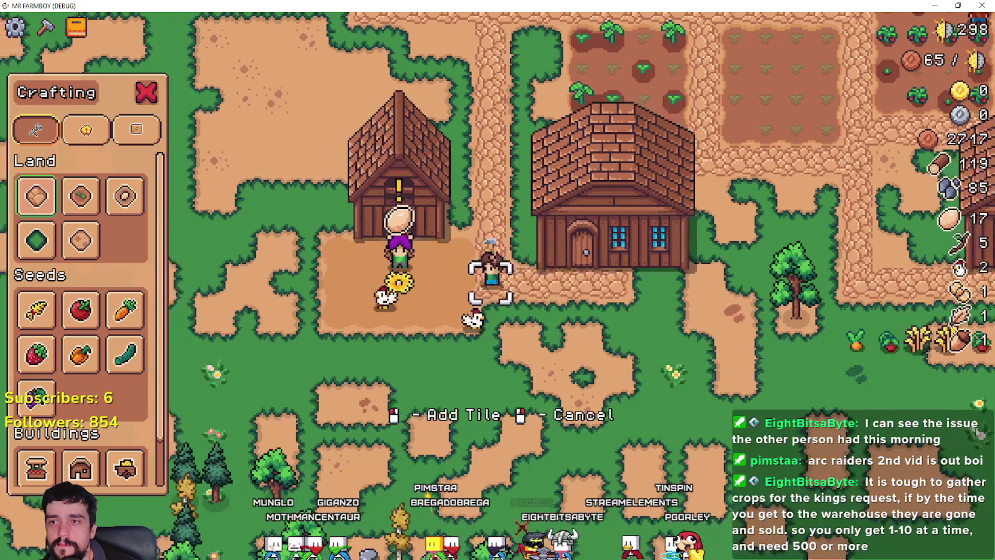
# - Continue past the line-349 breakpoint, then deposit the egg stack into the warehouse
pyautogui.scroll(-3, 652, 378)
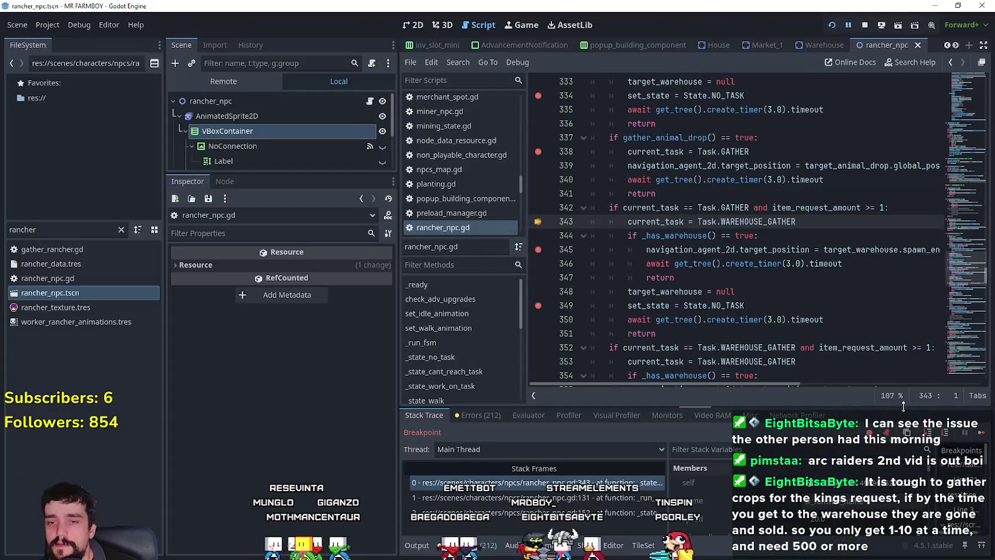
pyautogui.click(980, 432)
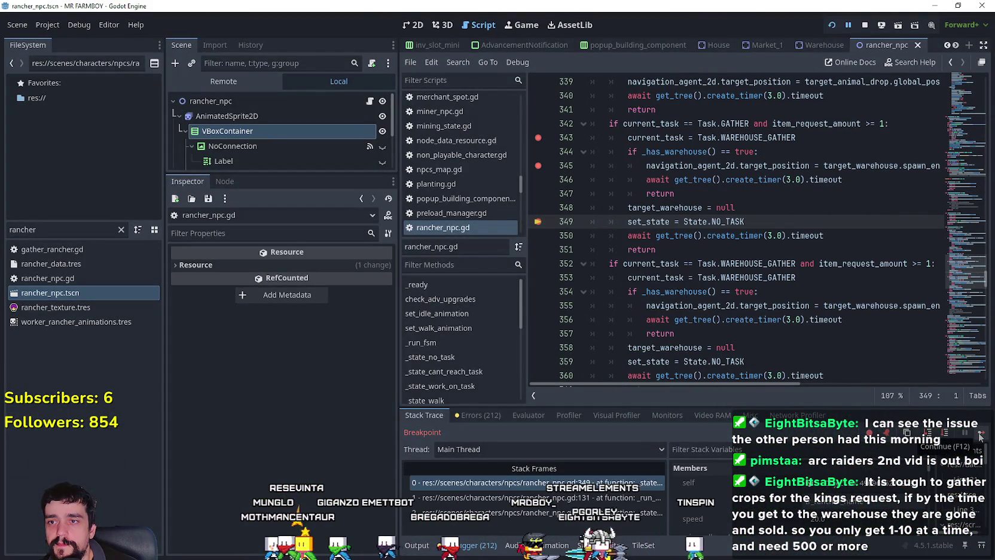
pyautogui.click(979, 434)
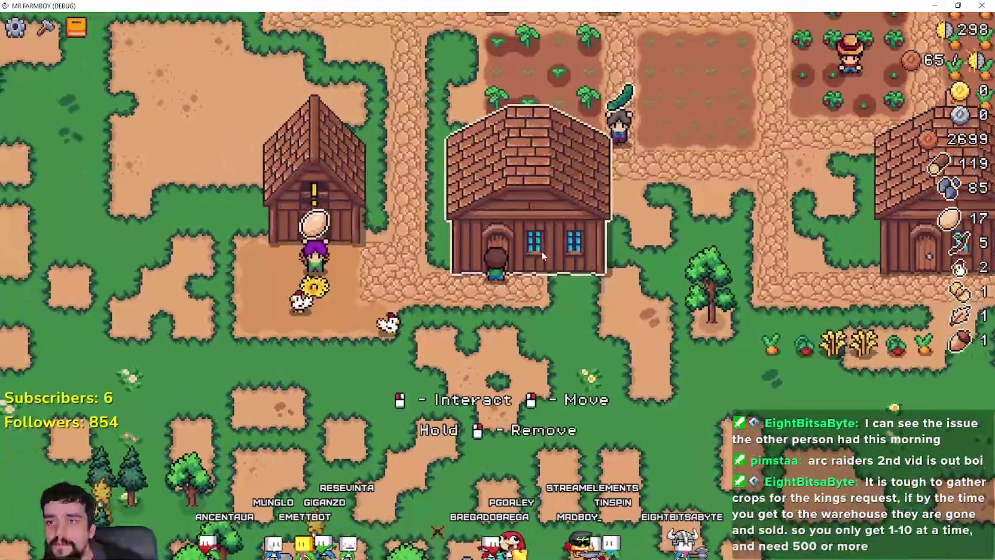
pyautogui.click(541, 250)
pyautogui.click(536, 259)
pyautogui.rightClick(634, 339)
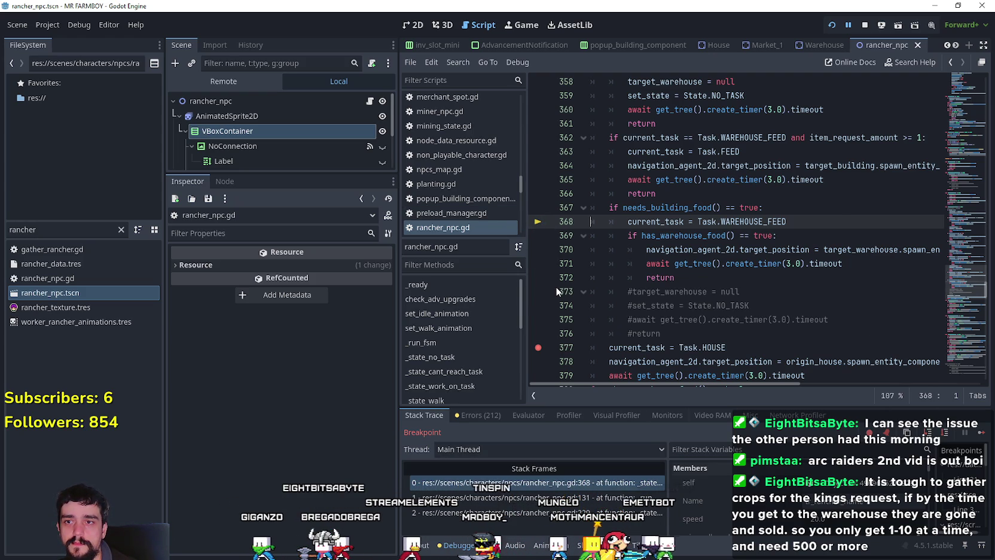
# - Resume with F12 and walk the farmer up and left until the line-338 breakpoint triggers
pyautogui.scroll(-1, 556, 292)
pyautogui.scroll(-2, 545, 312)
pyautogui.press('F12')
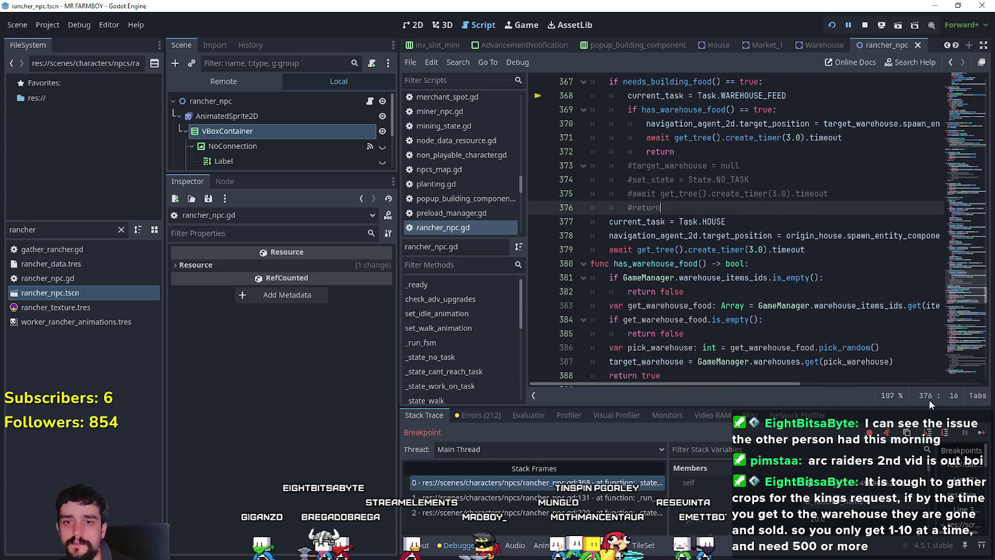
pyautogui.scroll(-4, 543, 277)
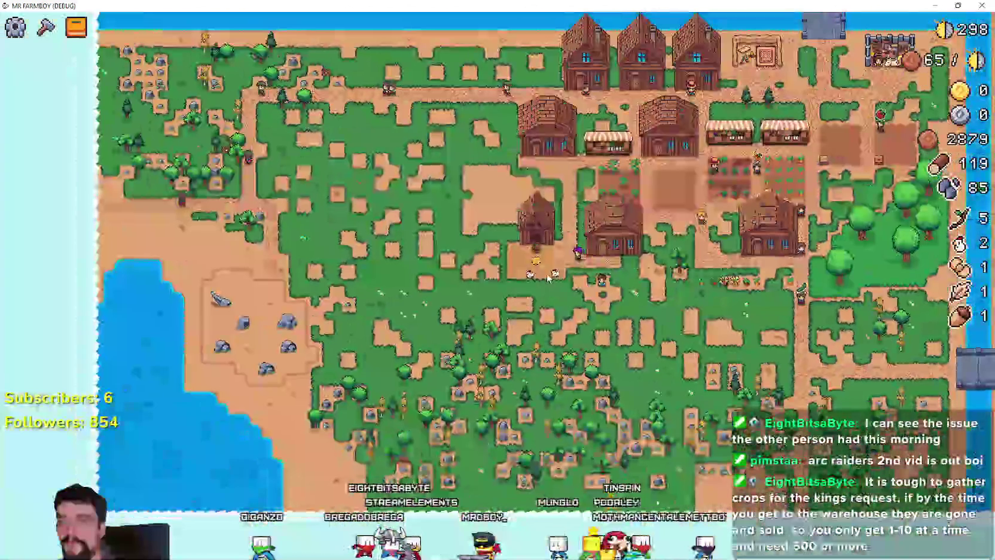
pyautogui.scroll(2, 607, 278)
pyautogui.scroll(1, 607, 278)
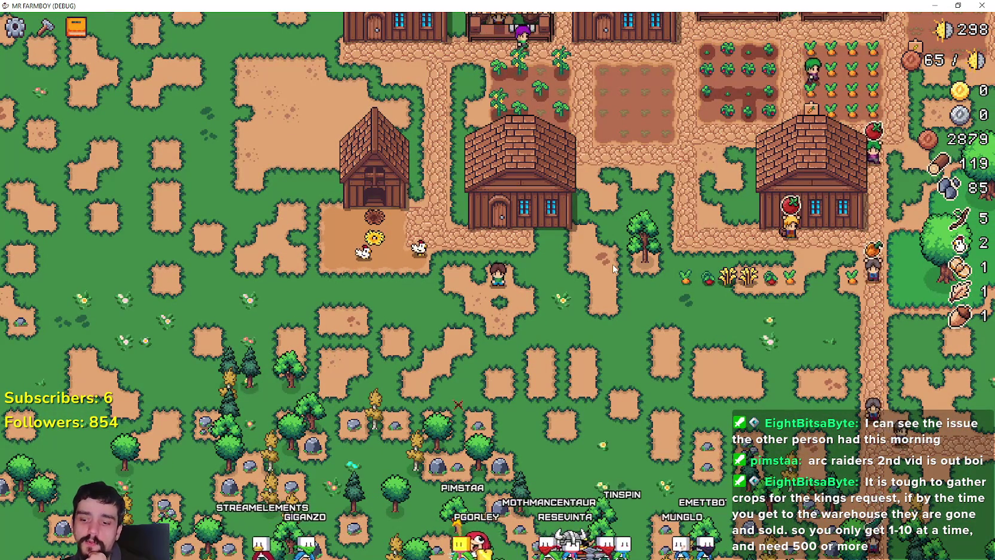
pyautogui.press('Up')
pyautogui.press('Left')
pyautogui.press('Up')
pyautogui.press('Left')
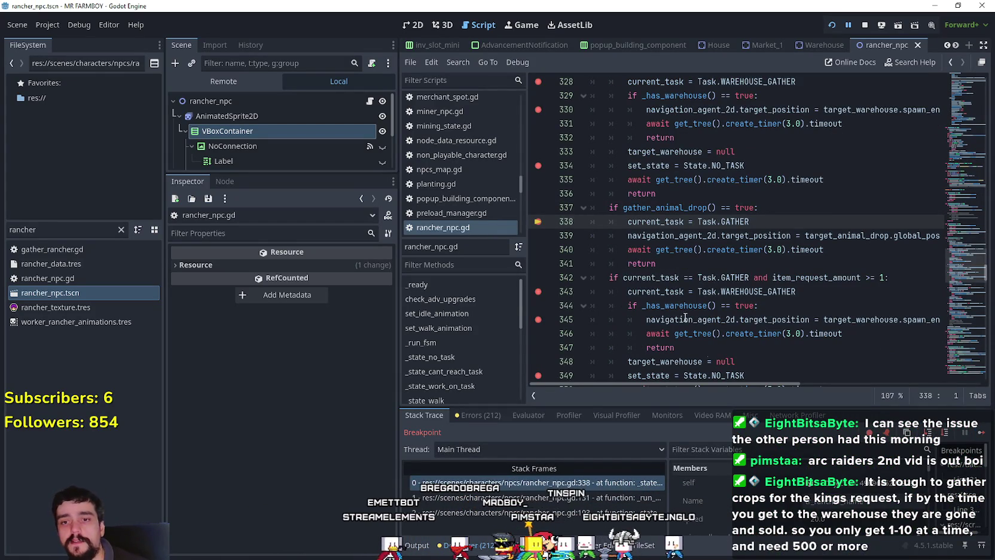
# - Continue execution past the breakpoints at lines 338 and 343
pyautogui.click(982, 432)
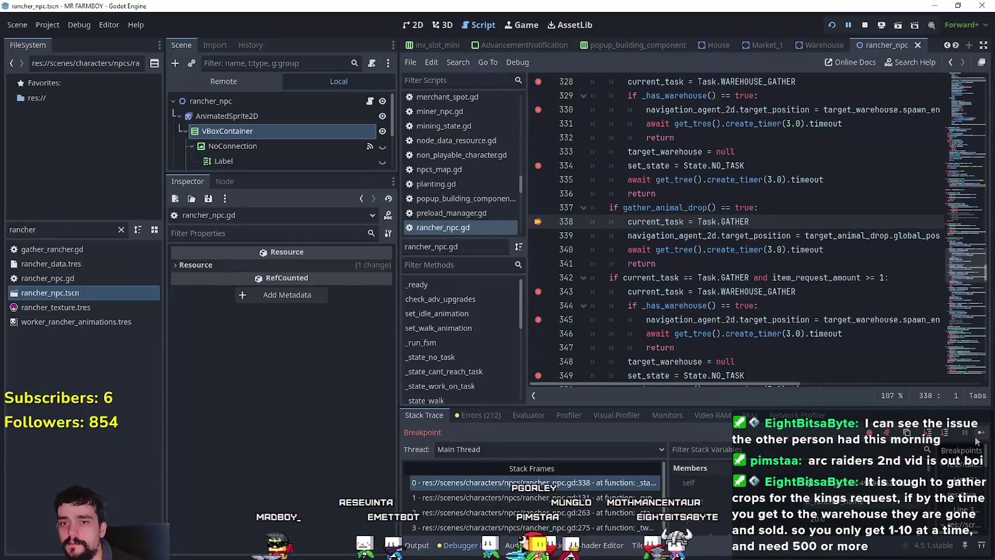
pyautogui.click(982, 432)
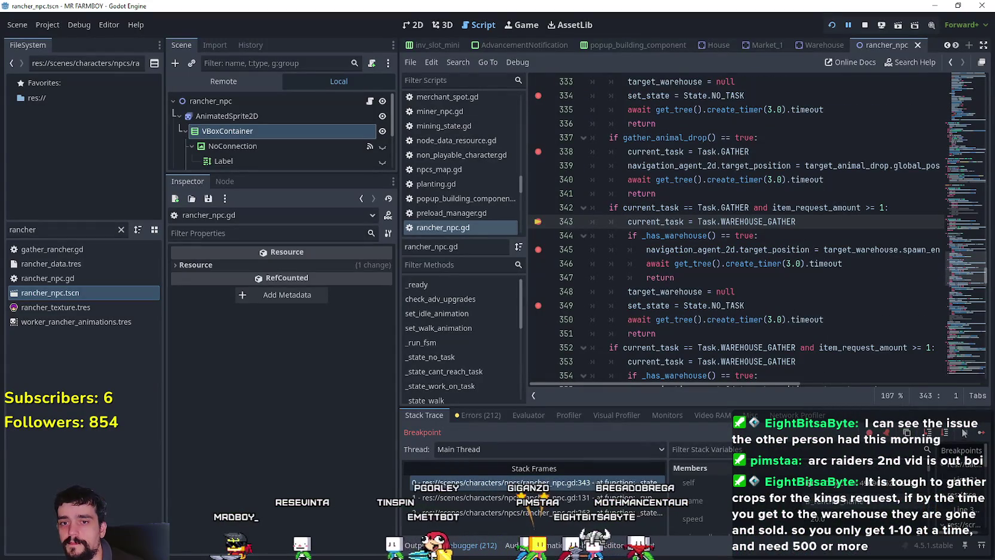
pyautogui.click(981, 433)
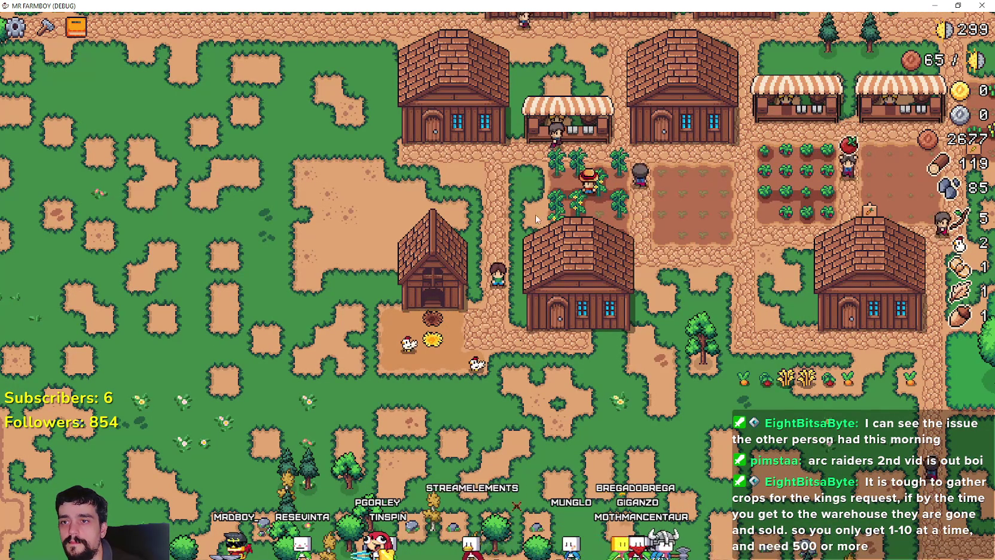
# - Walk the farmer around the farm, checking the warehouse and centre house inventories
pyautogui.scroll(3, 677, 214)
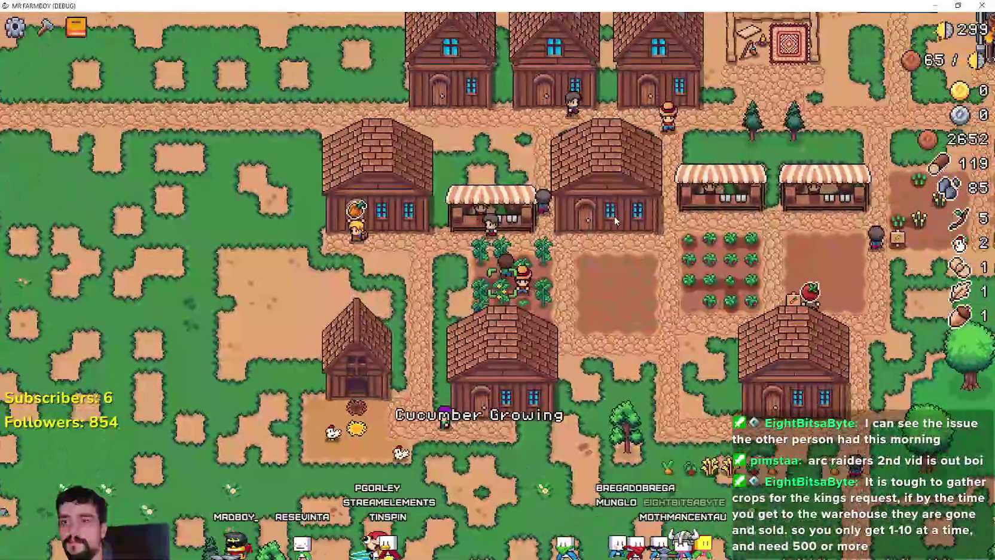
pyautogui.press('e')
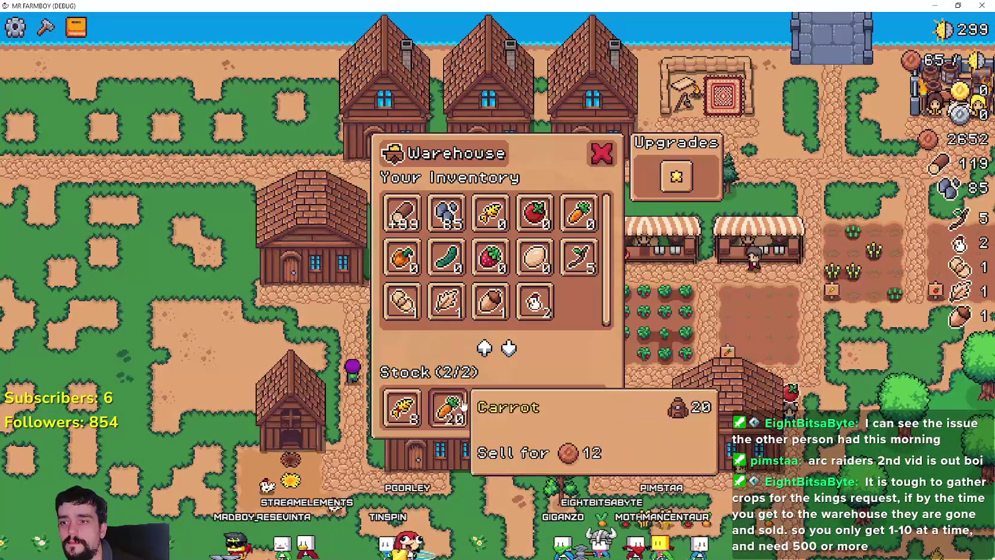
pyautogui.press('Escape')
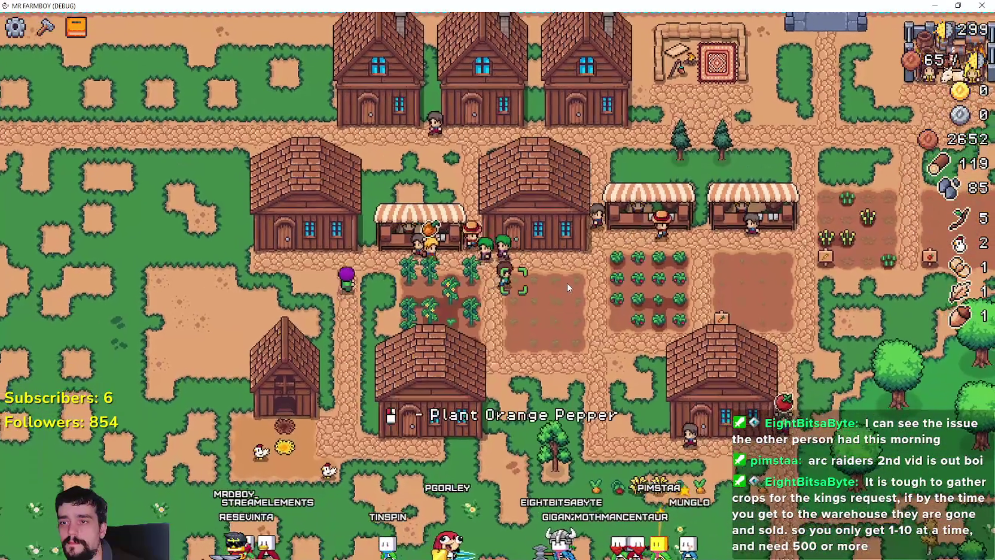
pyautogui.scroll(2, 567, 282)
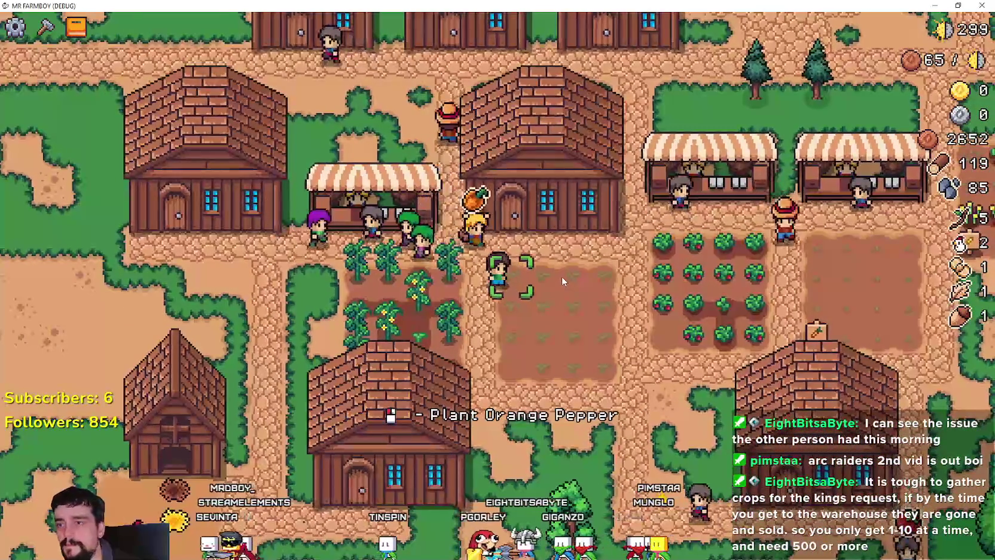
pyautogui.press('w')
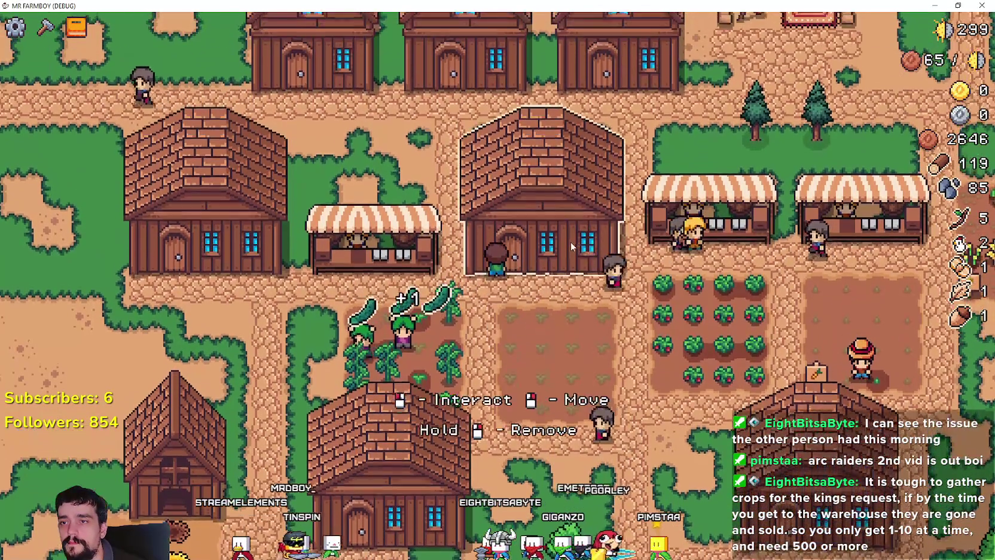
pyautogui.click(571, 242)
pyautogui.press('Escape')
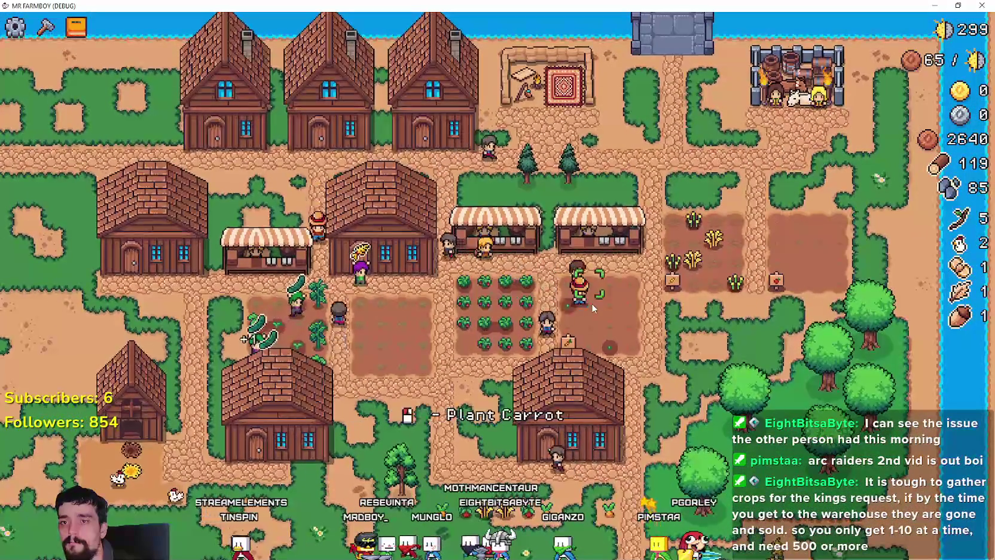
pyautogui.press('a')
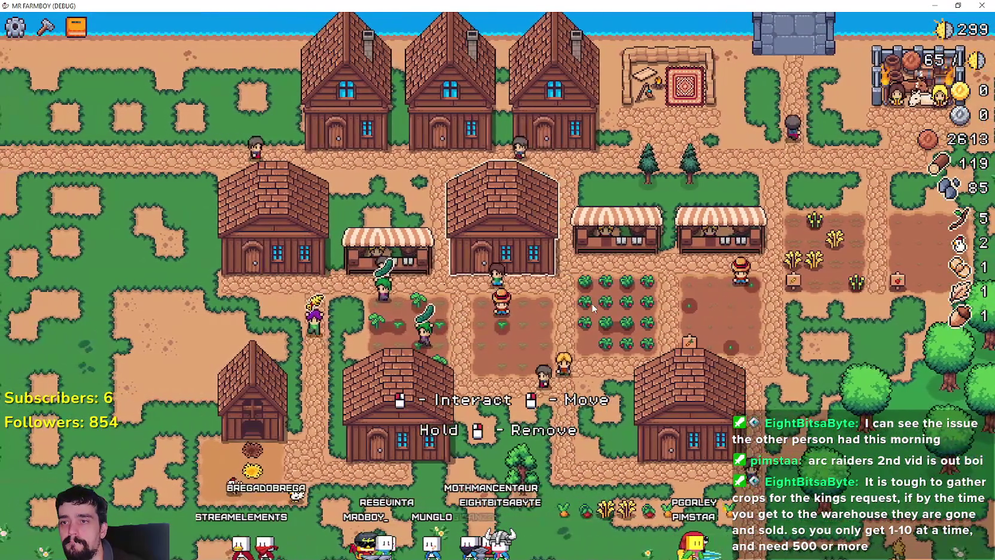
pyautogui.click(594, 308)
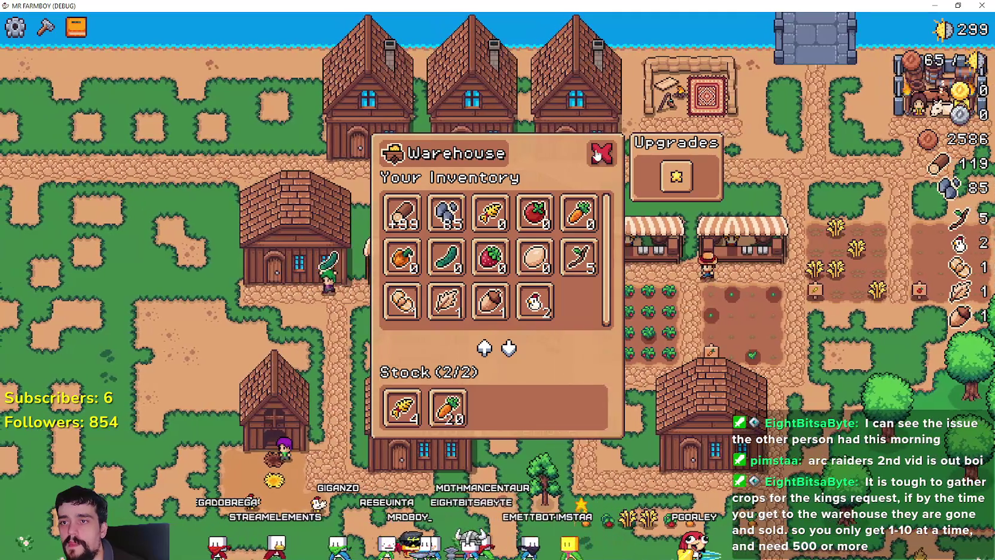
pyautogui.click(598, 154)
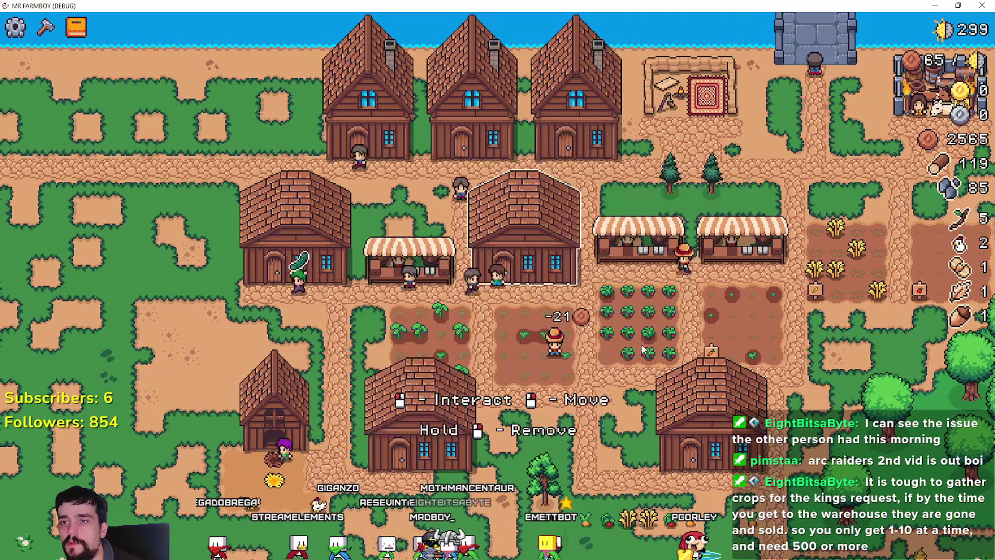
# - Move the centre house, lay road tiles to the coop yard, and undo stray letters in line 338
pyautogui.rightClick(632, 345)
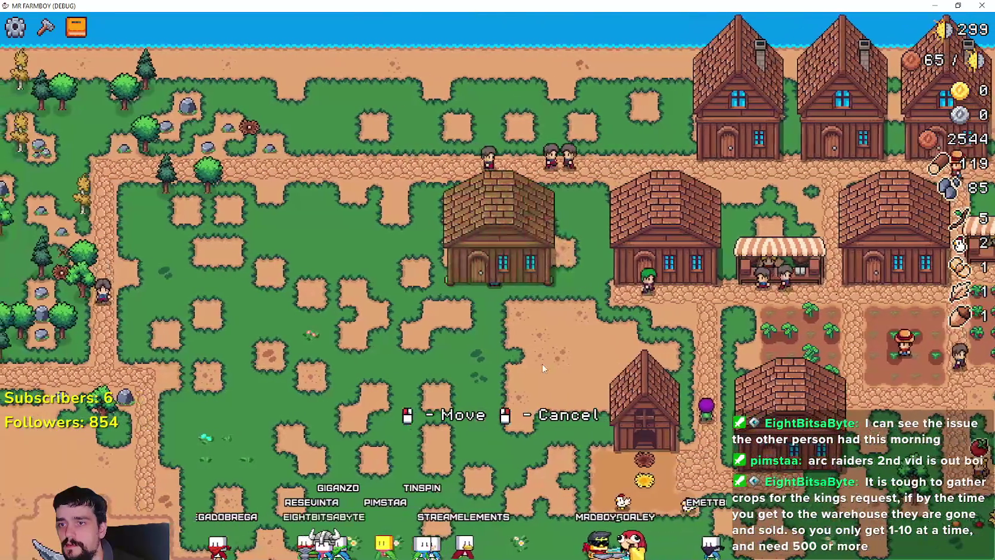
pyautogui.click(539, 367)
pyautogui.press('b')
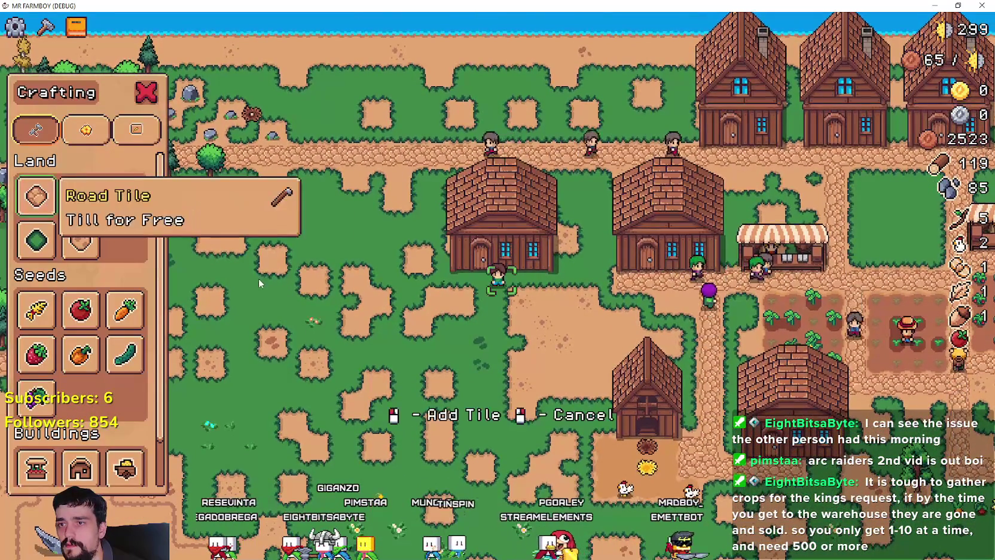
pyautogui.click(36, 196)
pyautogui.click(450, 350)
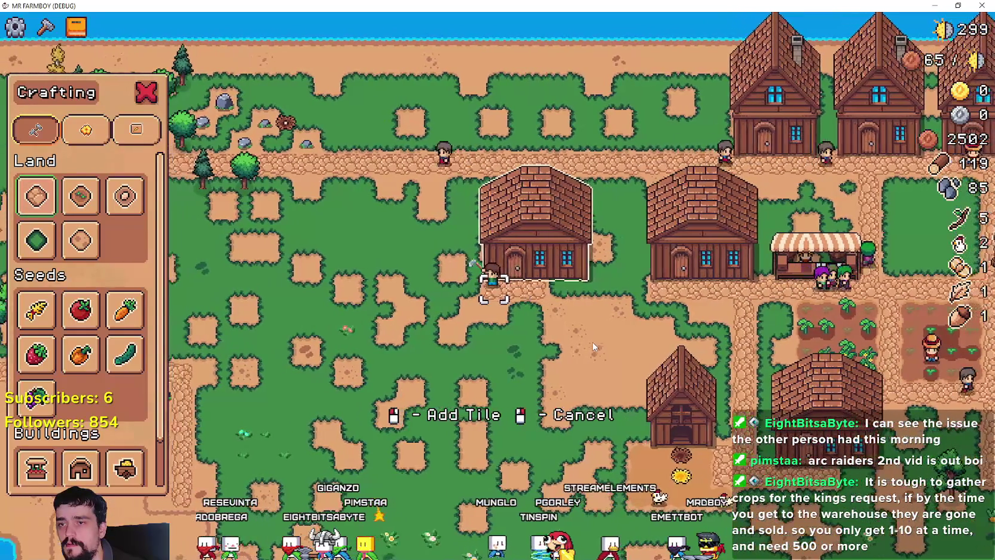
pyautogui.press('d')
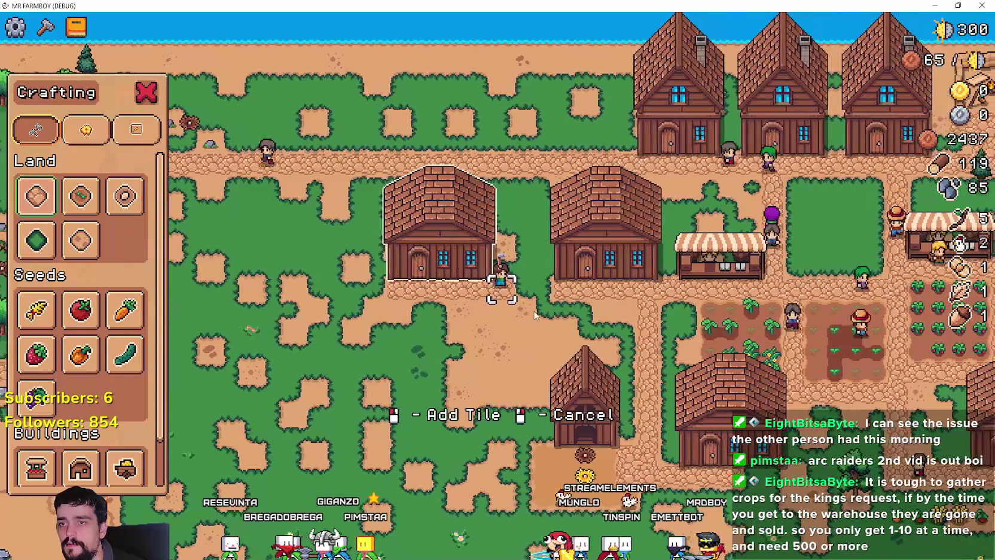
pyautogui.press('s')
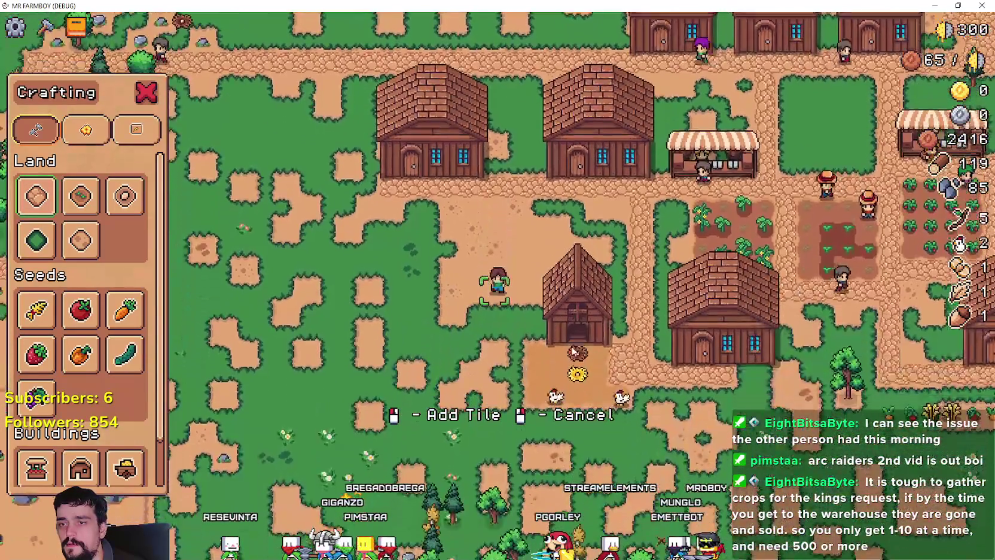
pyautogui.press('s')
pyautogui.click(591, 335)
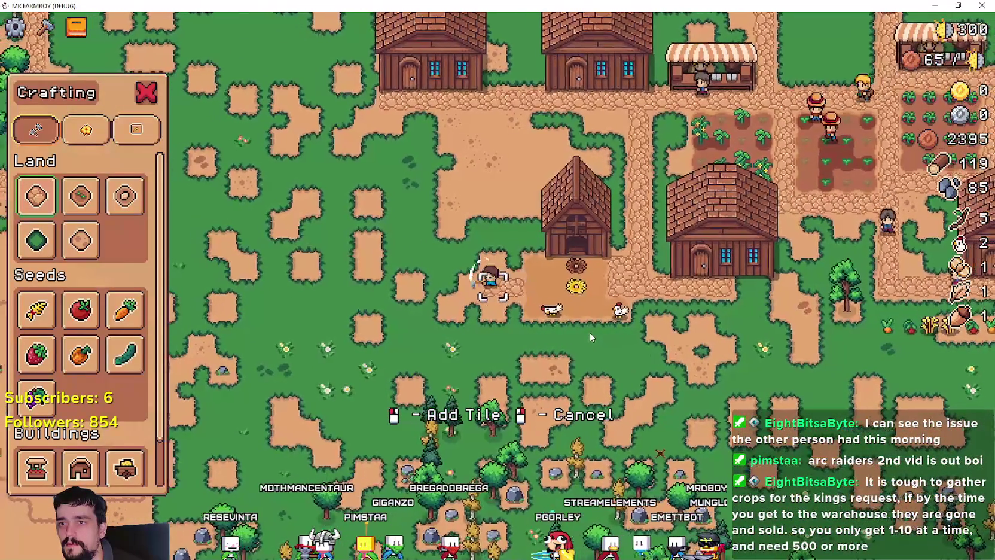
pyautogui.write('wwwwwwww')
pyautogui.hotkey('ctrl', 'z')
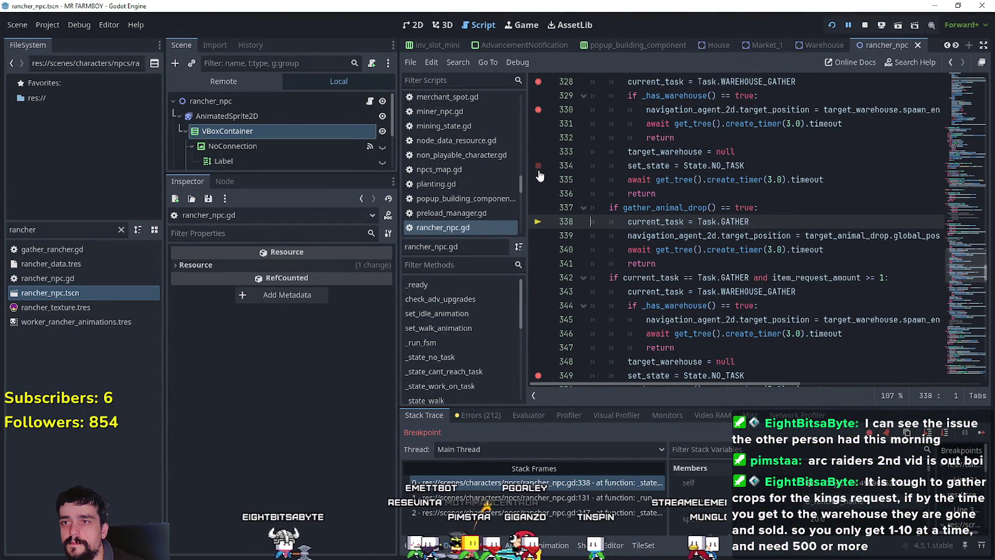
# - Resume the game from the line-338 breakpoint and open the warehouse stock
pyautogui.scroll(3, 538, 175)
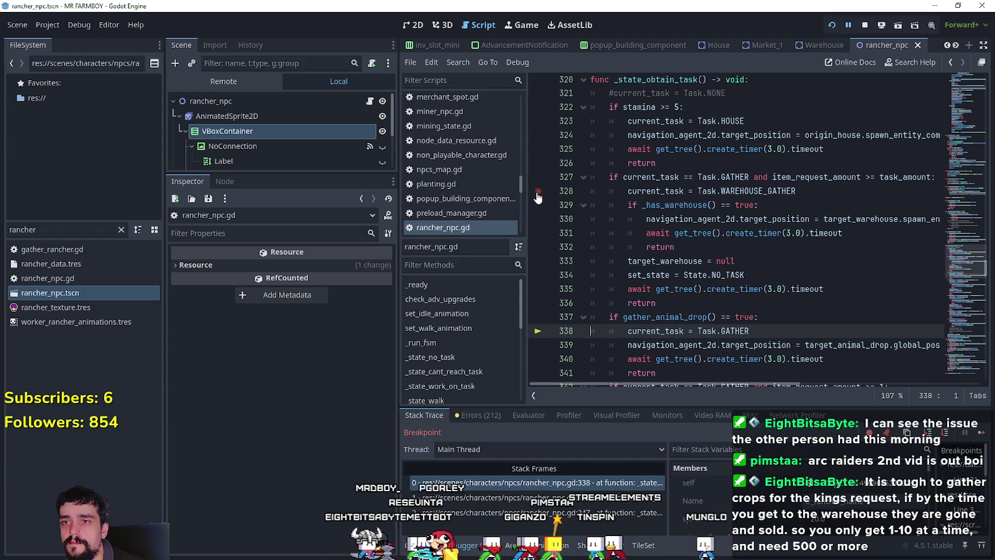
pyautogui.click(973, 434)
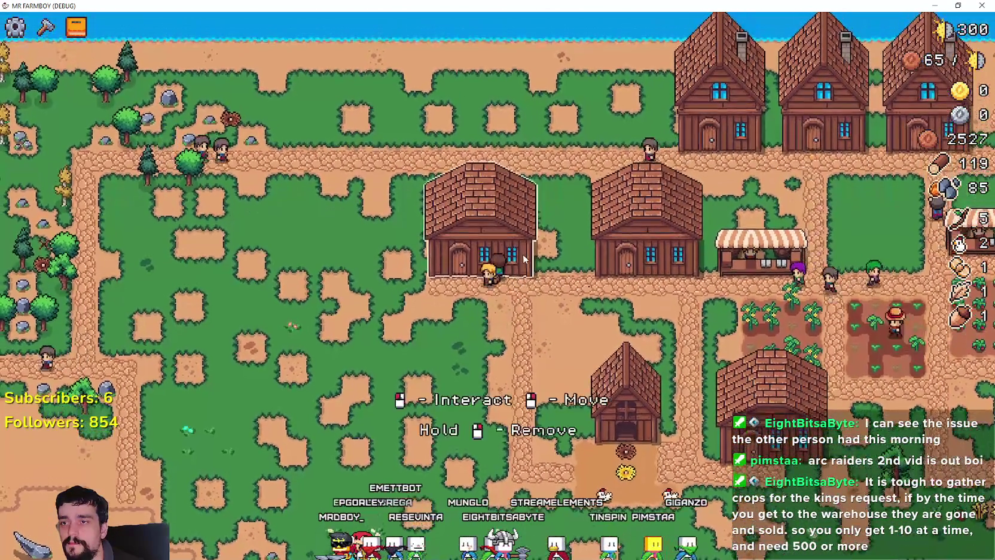
pyautogui.click(535, 356)
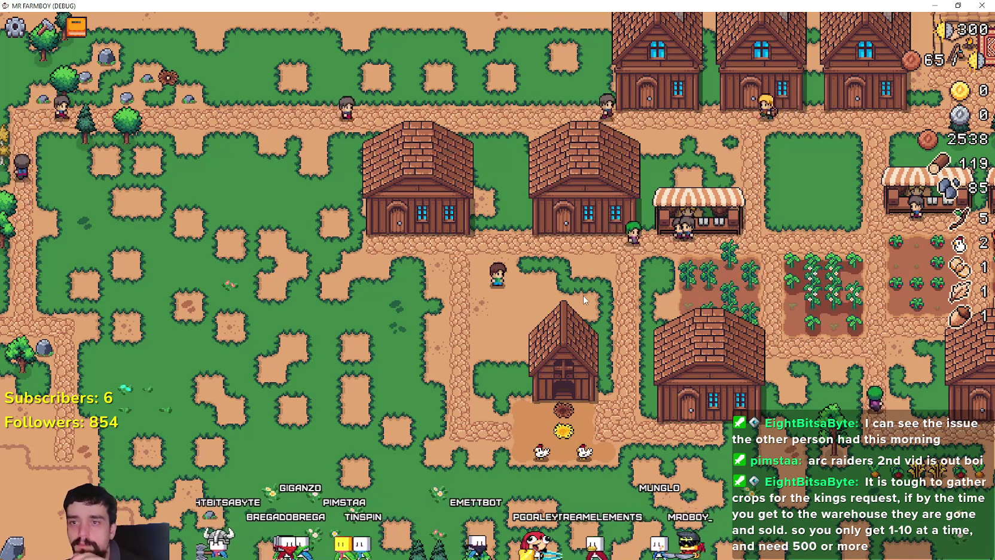
pyautogui.click(583, 295)
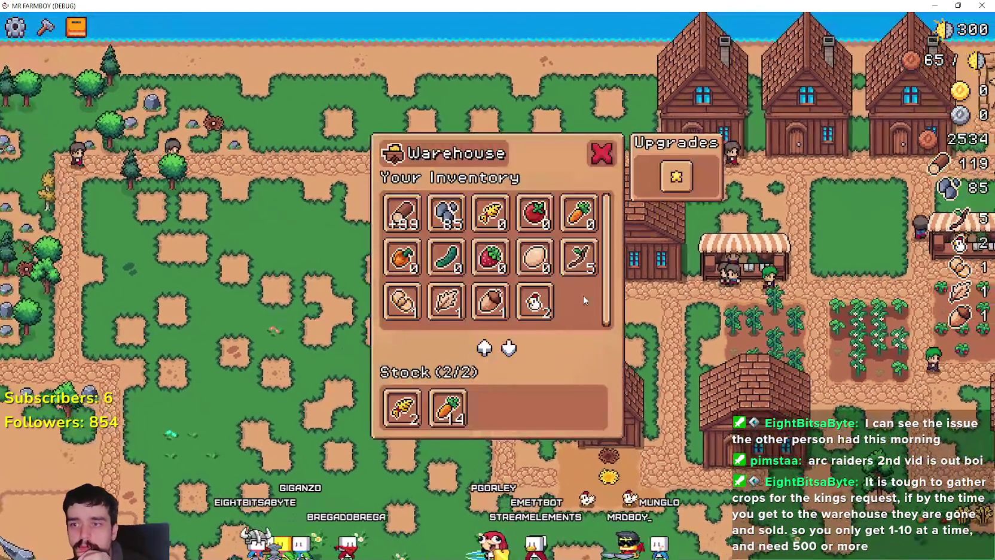
pyautogui.click(584, 300)
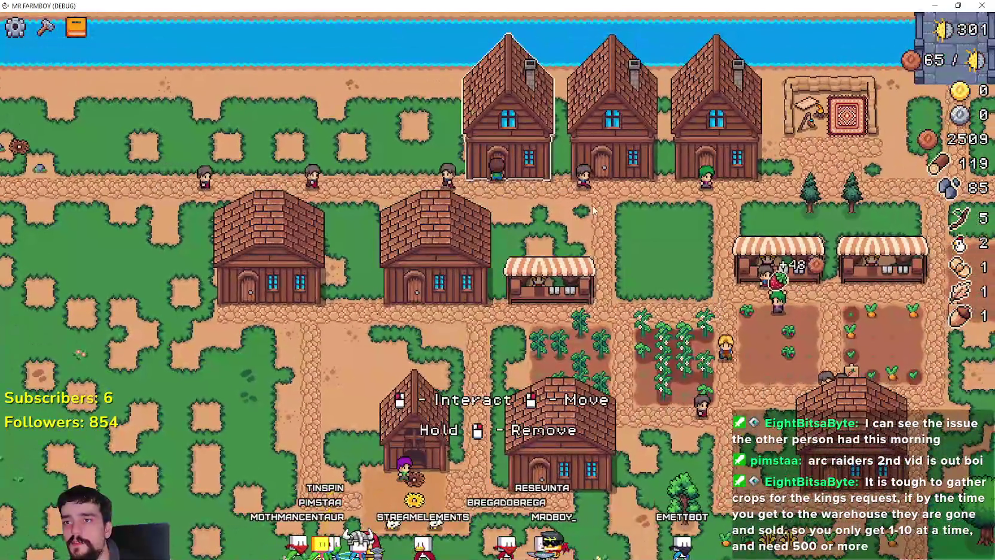
# - Relocate the warehouse building, then start laying a land tile and cancel it
pyautogui.rightClick(586, 255)
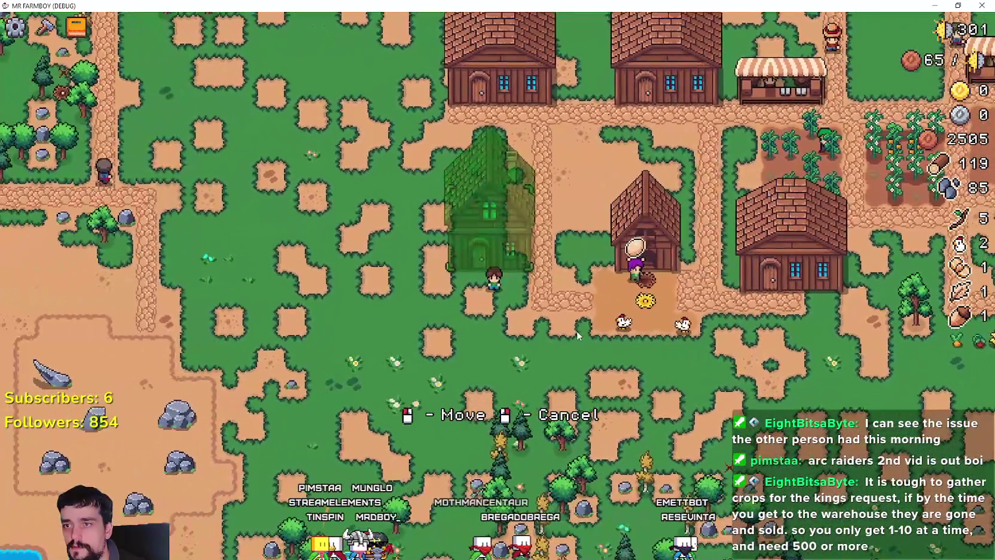
pyautogui.click(575, 328)
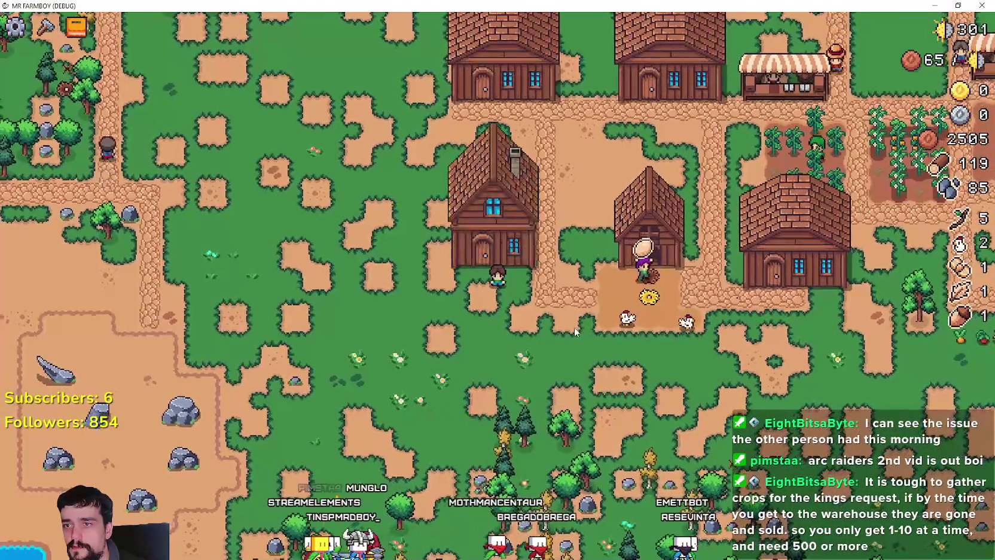
pyautogui.press('c')
pyautogui.click(36, 197)
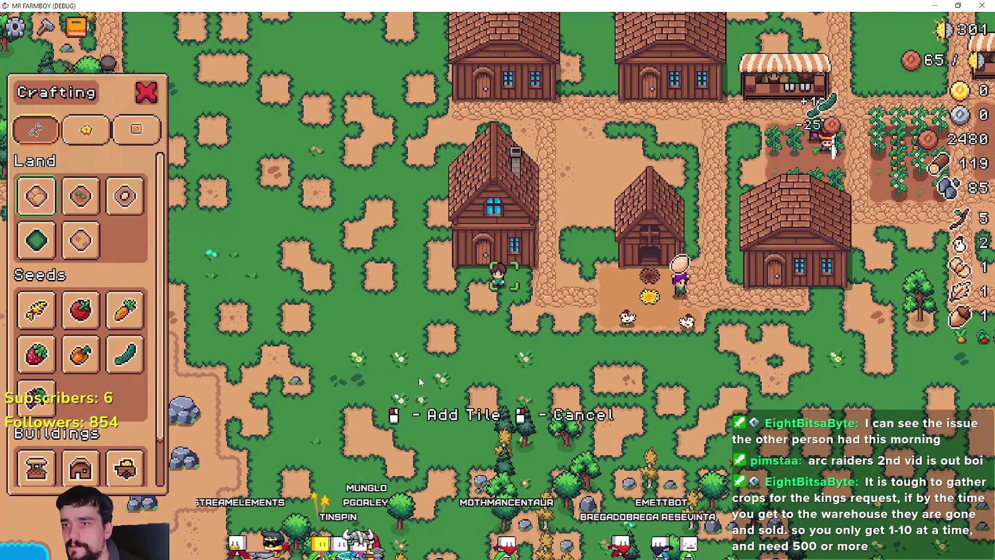
pyautogui.press('a')
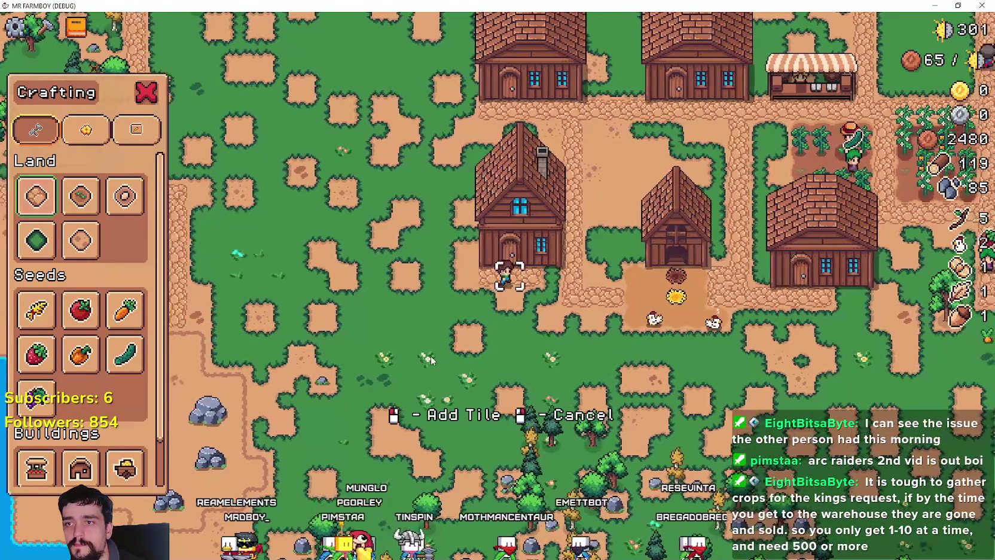
pyautogui.press('d')
pyautogui.rightClick(431, 361)
pyautogui.press('w')
# - Walk to the chicken coop and warehouse, checking the Your Chickens and Warehouse panels
pyautogui.press('d')
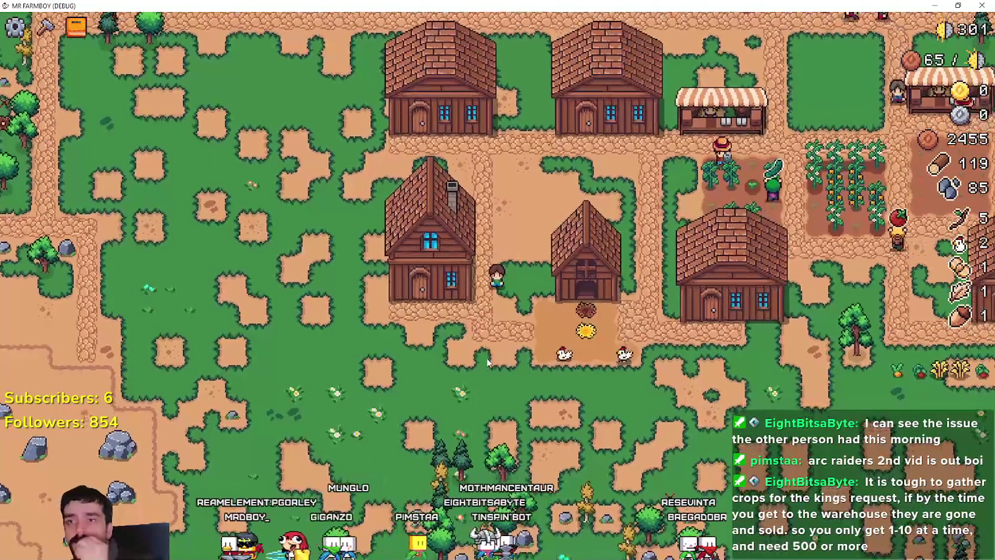
pyautogui.press('w')
pyautogui.press('e')
pyautogui.press('Escape')
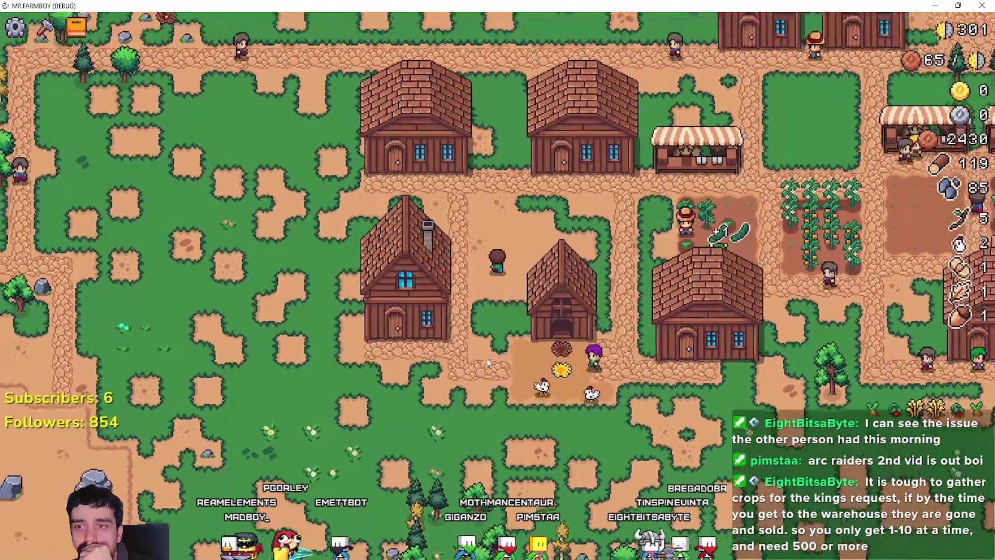
pyautogui.press('a')
pyautogui.press('e')
pyautogui.press('Escape')
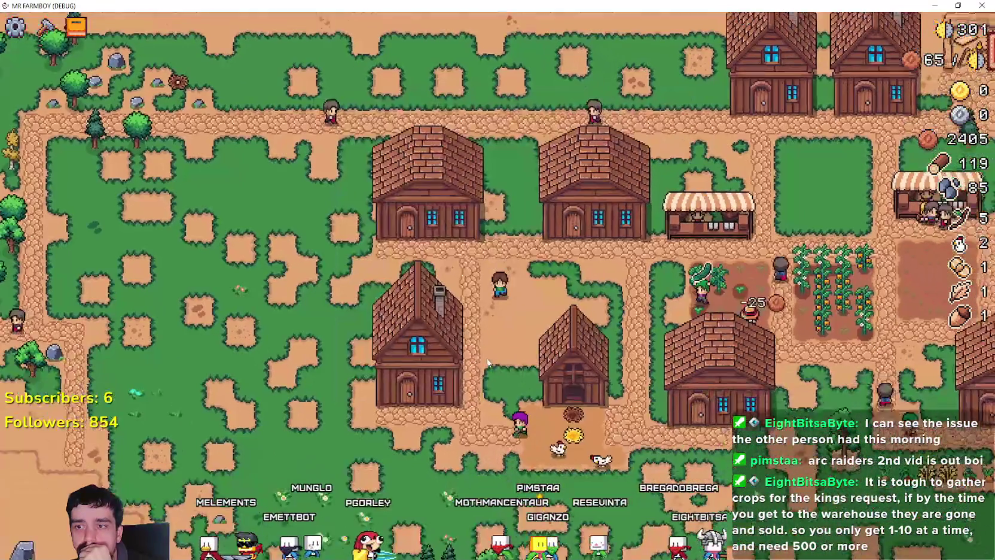
pyautogui.press('a')
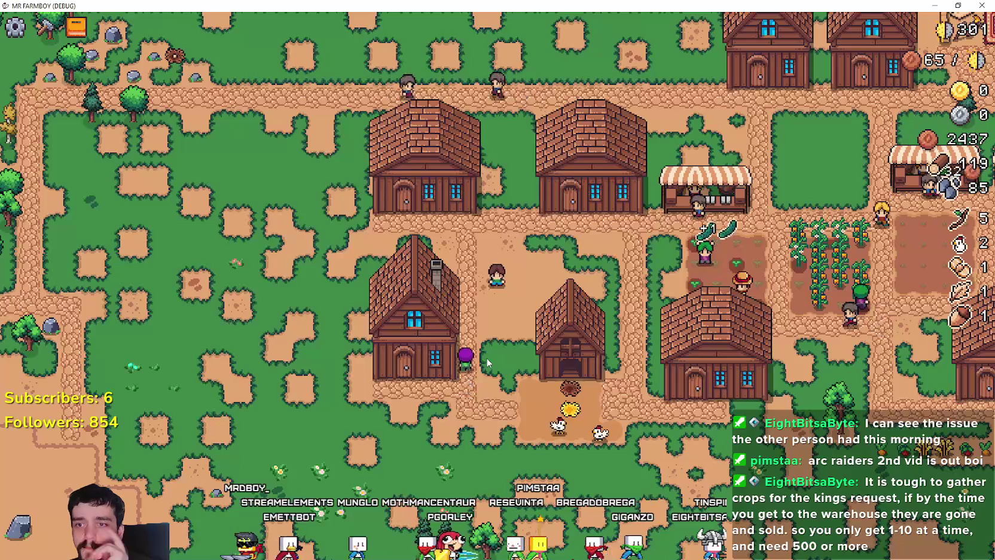
# - Walk the farmer up behind the house, pause the game, and return to the Godot editor
pyautogui.press('w')
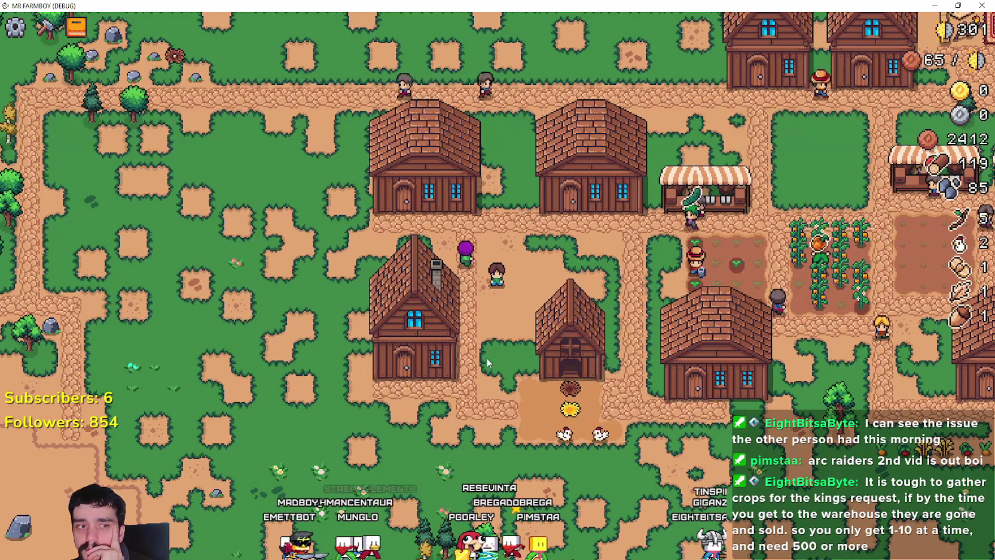
pyautogui.press('w')
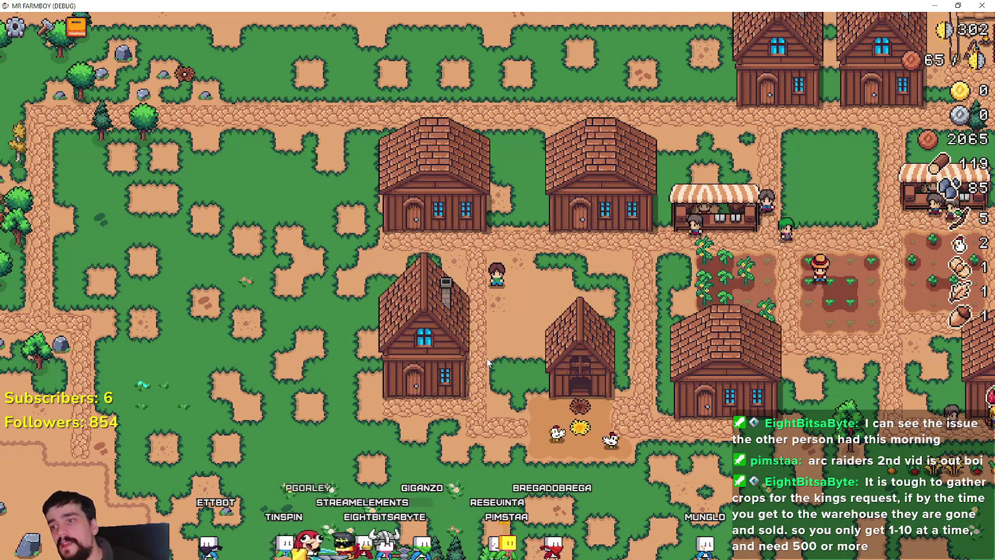
pyautogui.press('Escape')
pyautogui.click(487, 358)
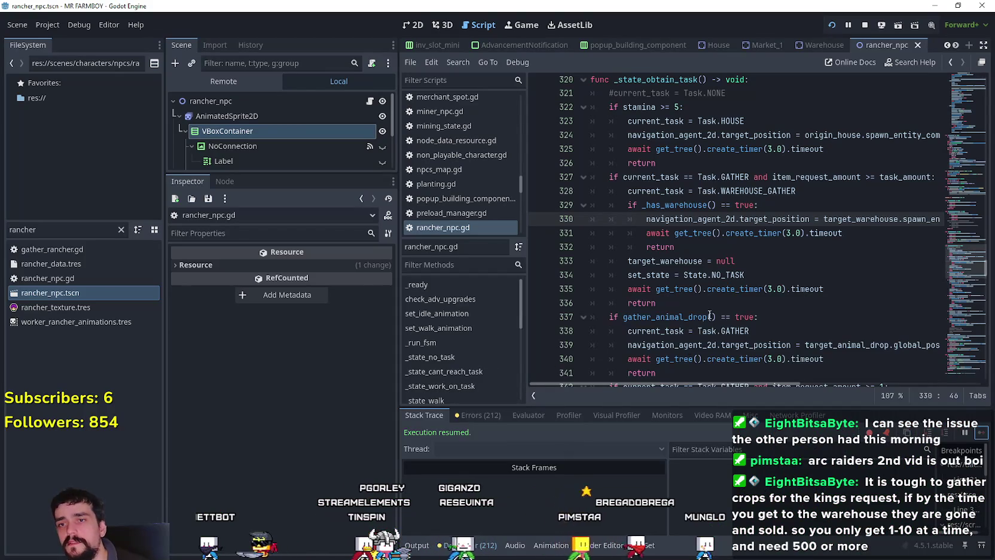
# - Place the caret at line 332 and enlarge the scene tree to show all rancher nodes
pyautogui.click(703, 250)
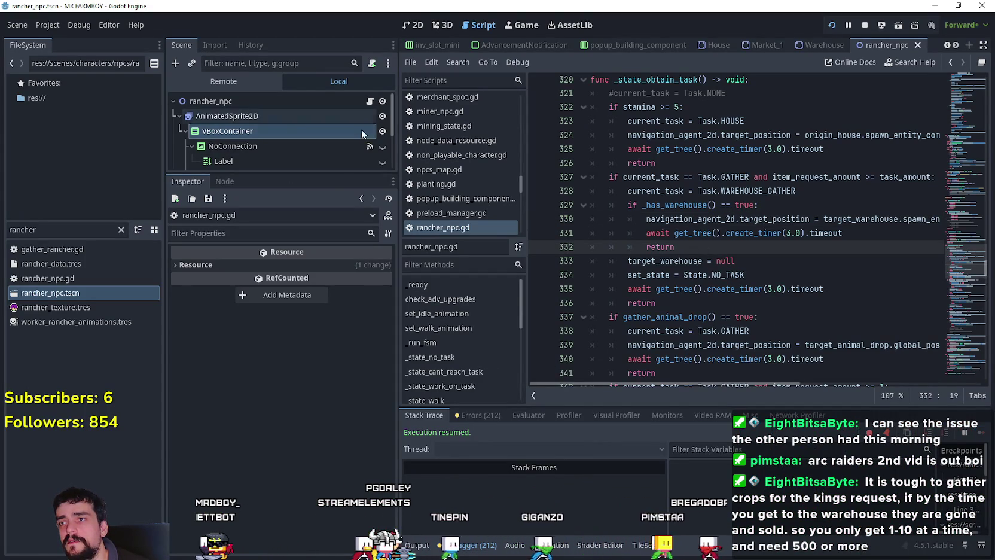
pyautogui.moveTo(323, 175); pyautogui.dragTo(323, 323)
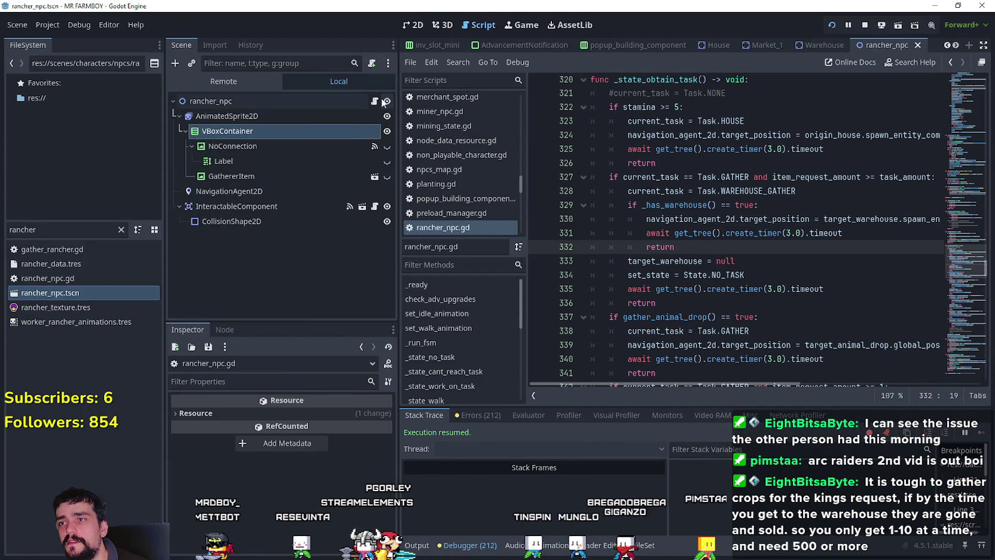
pyautogui.scroll(3, 981, 306)
pyautogui.moveTo(964, 265)
pyautogui.mouseDown()
pyautogui.moveTo(979, 214)
pyautogui.moveTo(961, 186)
pyautogui.mouseUp()
# - Look up check_warehouse_gather's definition from line 150, then resume the game and return to the editor
pyautogui.click(778, 125)
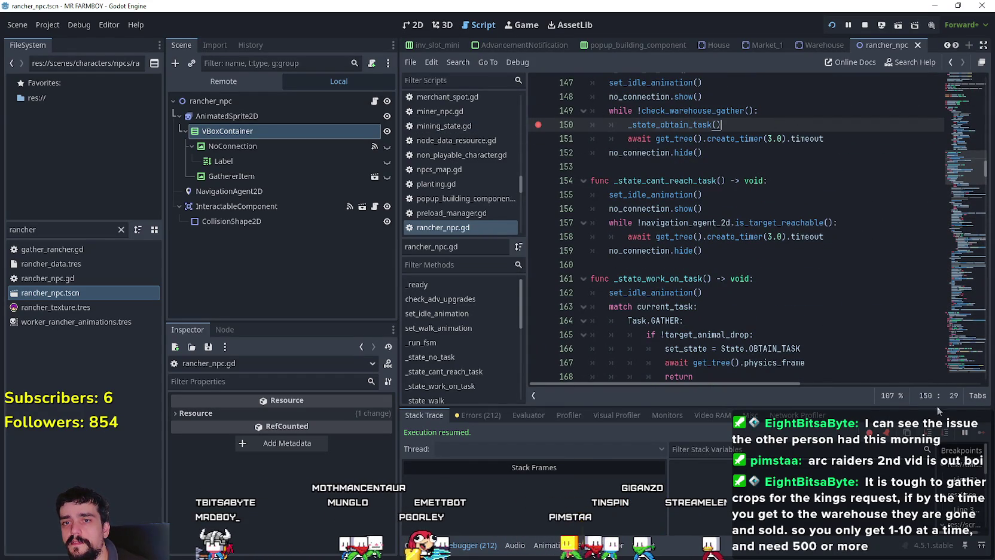
pyautogui.rightClick(715, 117)
pyautogui.click(759, 323)
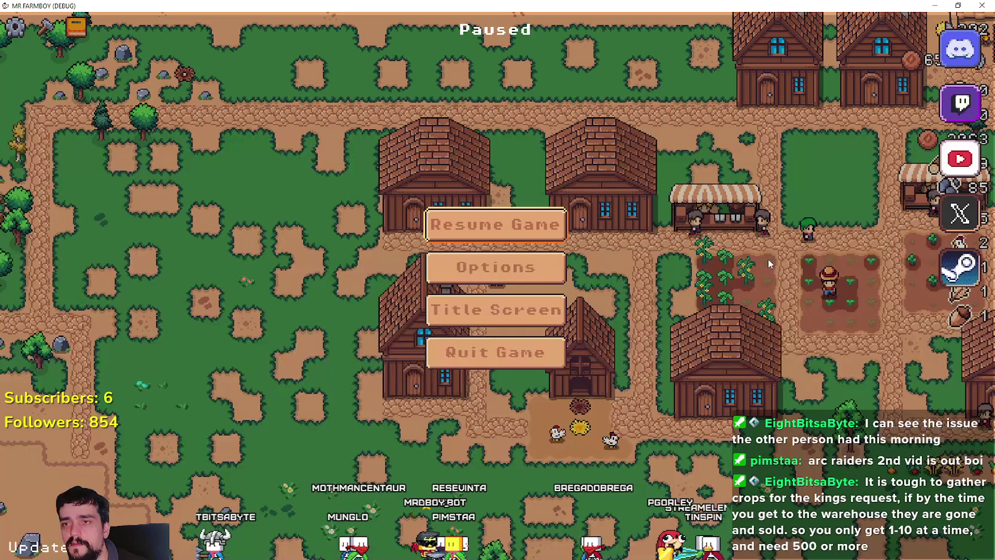
pyautogui.press('Escape')
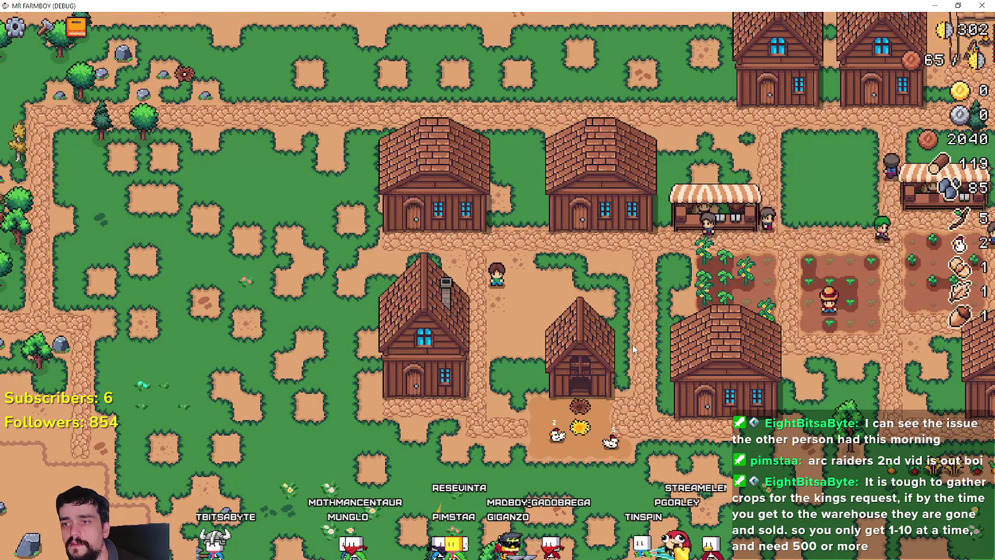
pyautogui.hotkey('alt', 'Tab')
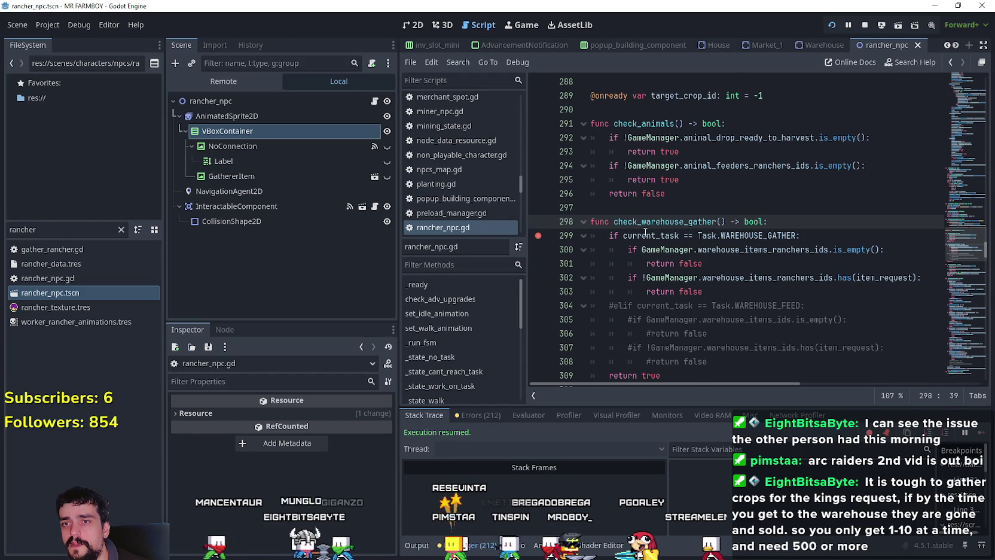
# - Open rancher_npc.gd from the rancher node and set a breakpoint near line 378
pyautogui.hotkey('alt', 'Tab')
pyautogui.press('Escape')
pyautogui.hotkey('alt', 'Tab')
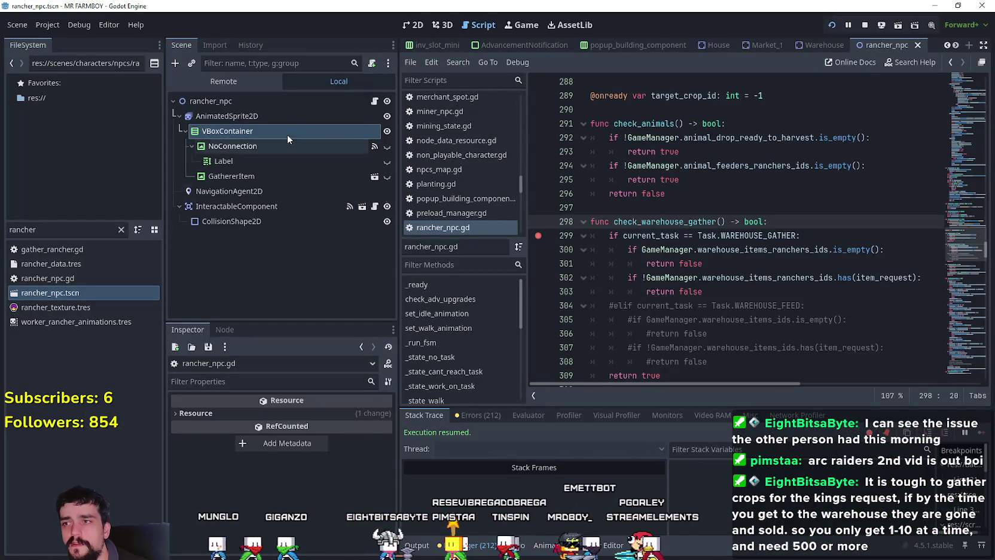
pyautogui.click(375, 101)
pyautogui.scroll(-12, 953, 178)
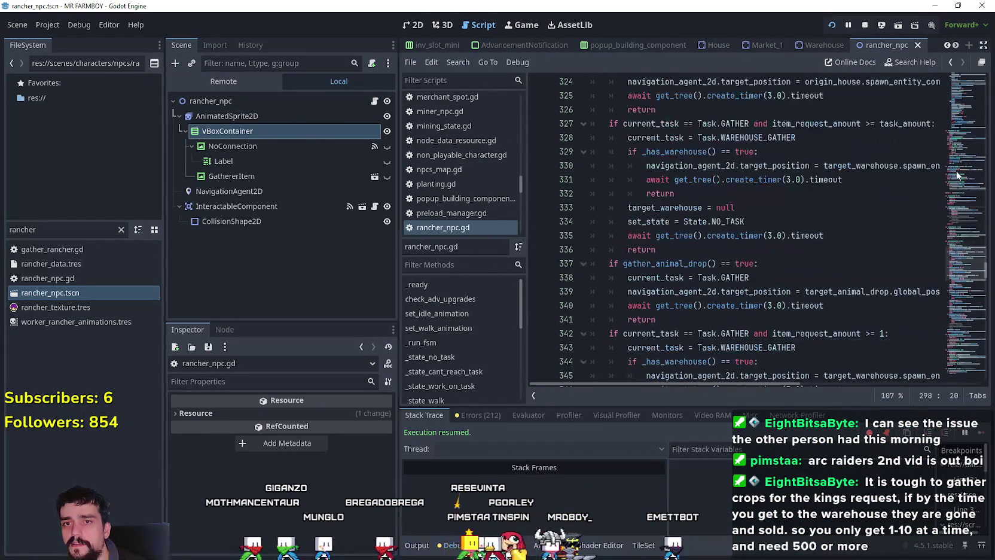
pyautogui.scroll(6, 699, 271)
pyautogui.scroll(-5, 702, 266)
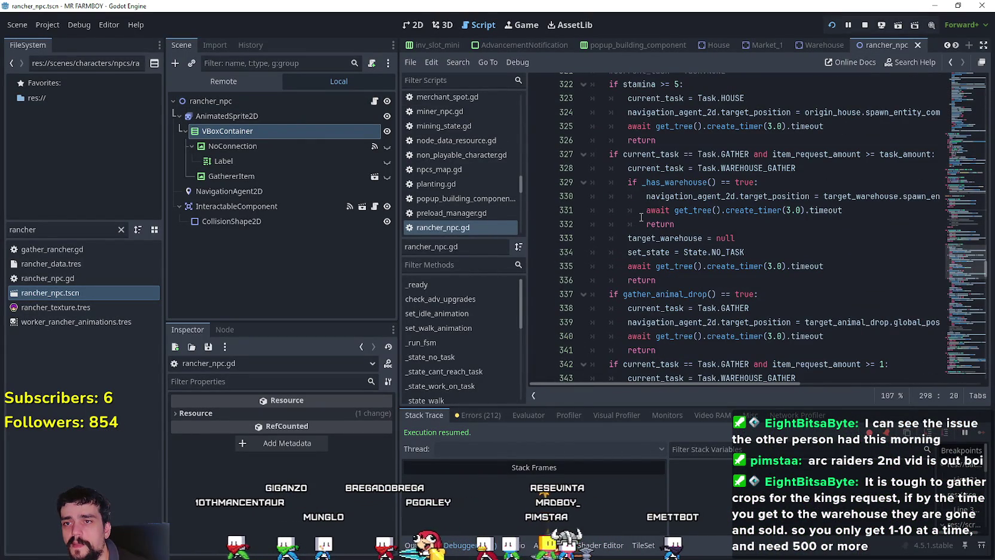
pyautogui.scroll(-13, 641, 218)
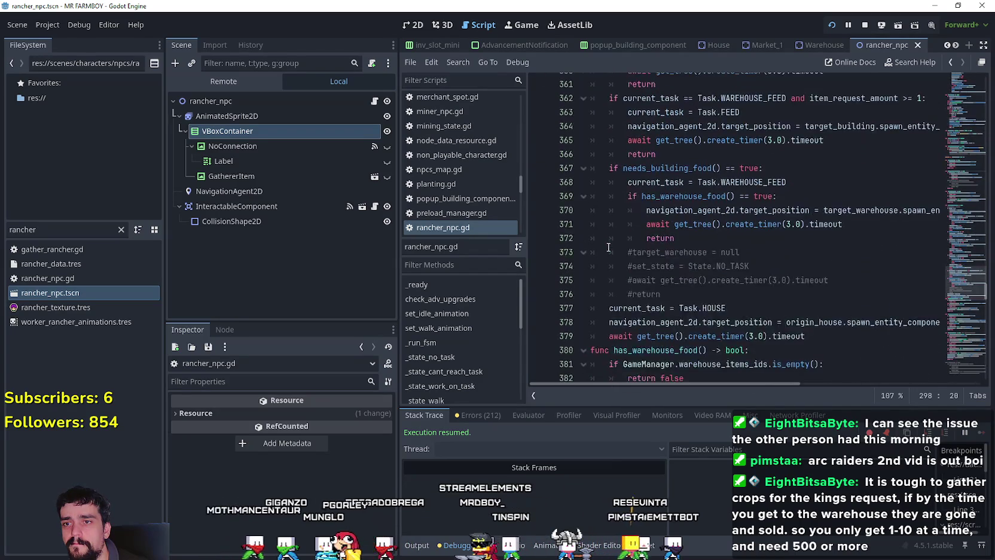
pyautogui.scroll(-3, 608, 247)
pyautogui.click(778, 187)
# - Resume the game until the breakpoint hits, then inspect stack frames at lines 131 and 247
pyautogui.hotkey('alt', 'Tab')
pyautogui.press('Escape')
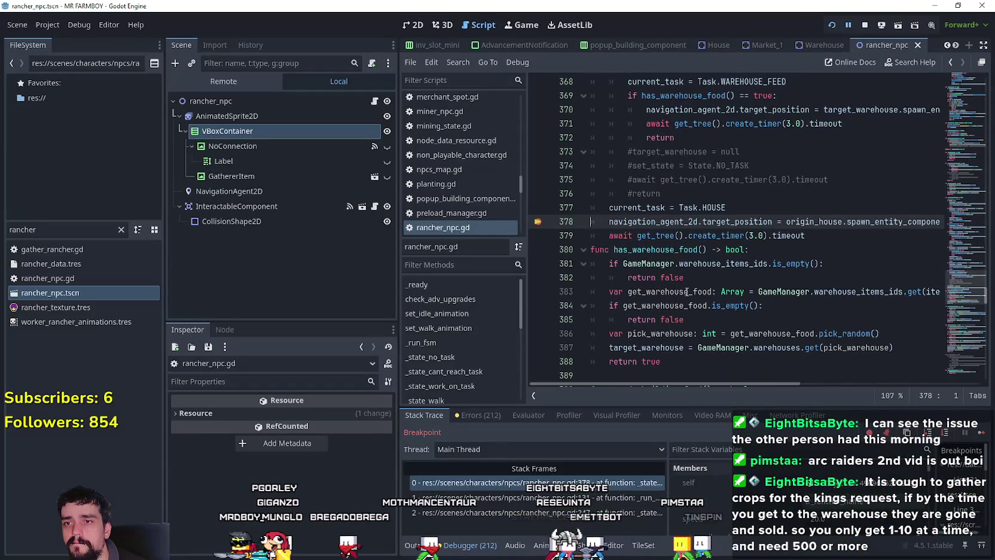
pyautogui.click(543, 500)
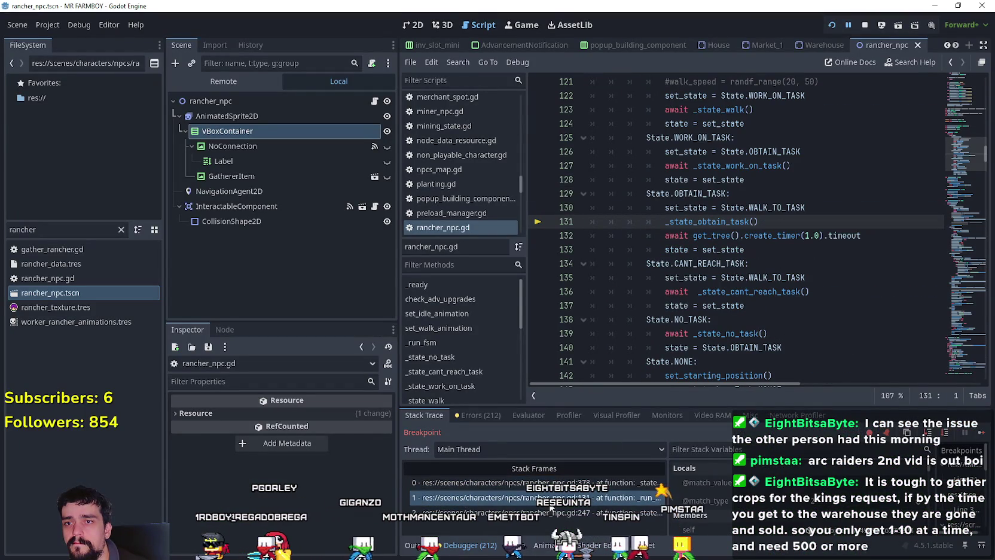
pyautogui.click(605, 512)
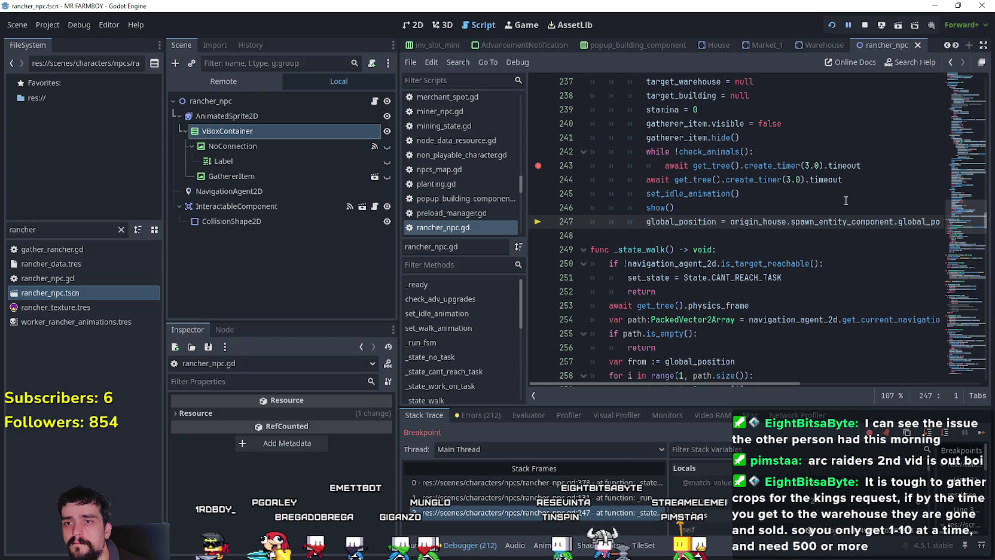
# - Jump to the check_animals() definition with Lookup Symbol and show the Remote node tree
pyautogui.scroll(4, 778, 221)
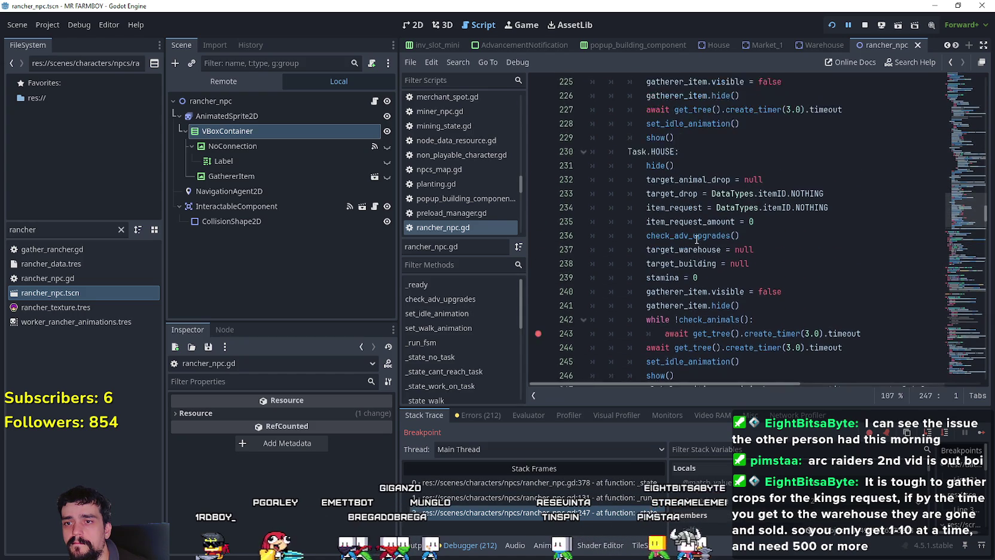
pyautogui.scroll(-2, 697, 240)
pyautogui.rightClick(716, 239)
pyautogui.click(741, 451)
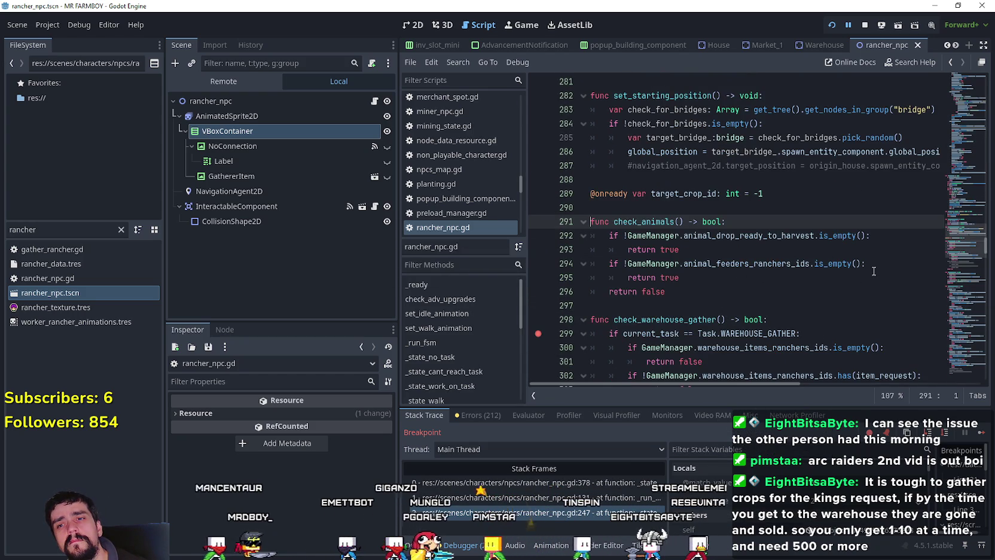
pyautogui.click(772, 265)
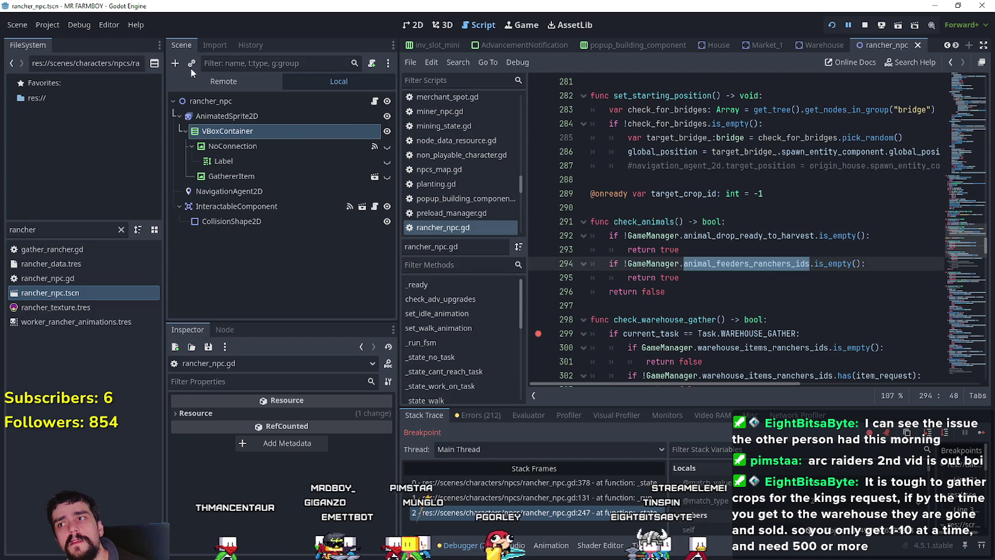
pyautogui.click(252, 79)
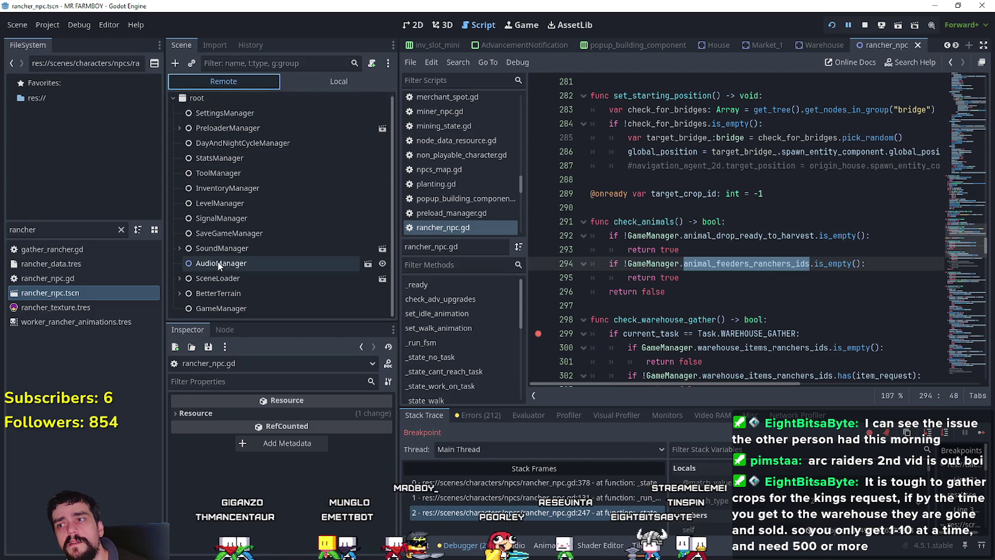
# - Inspect the remote GameManager's members, enlarging the list and expanding Warehouse Items IDs
pyautogui.click(233, 308)
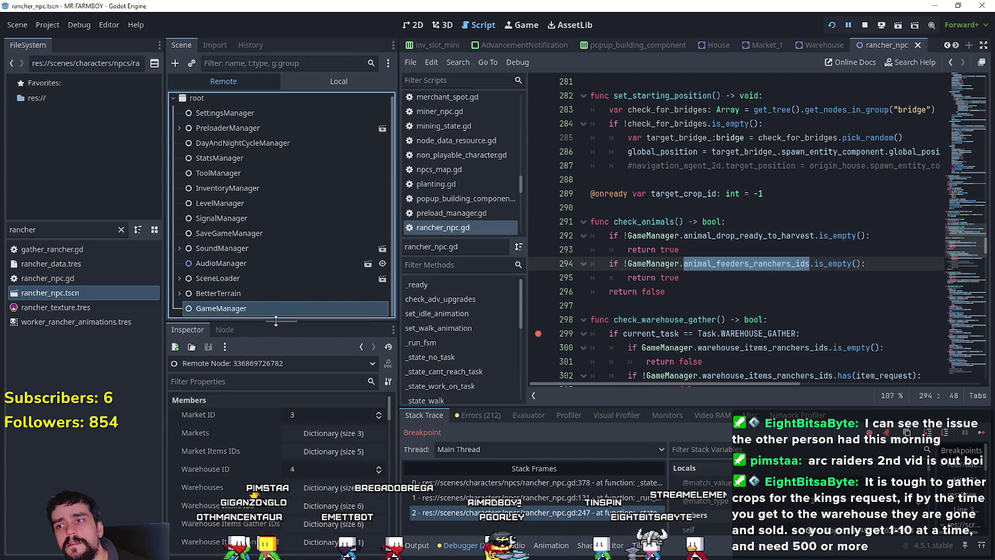
pyautogui.moveTo(275, 321); pyautogui.dragTo(279, 110)
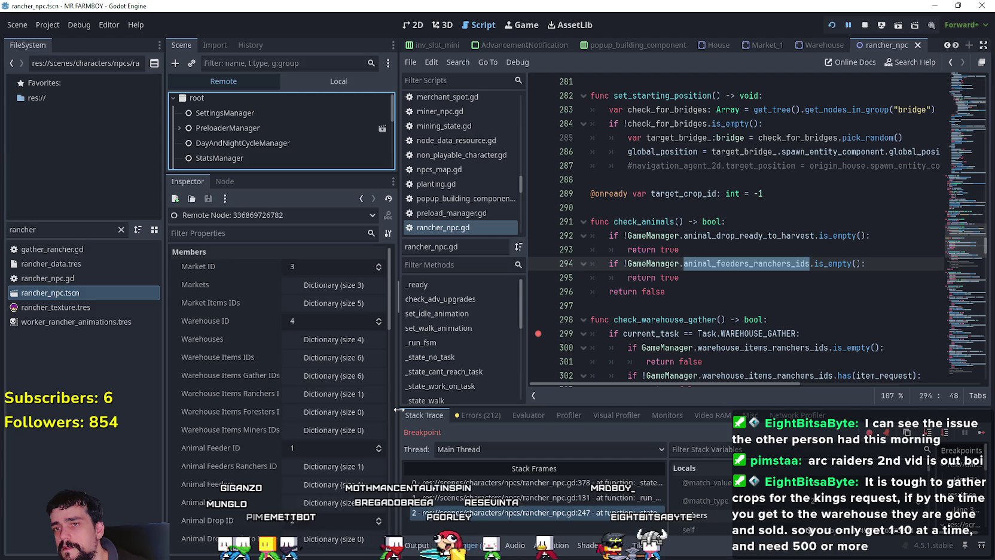
pyautogui.moveTo(400, 409); pyautogui.dragTo(433, 409)
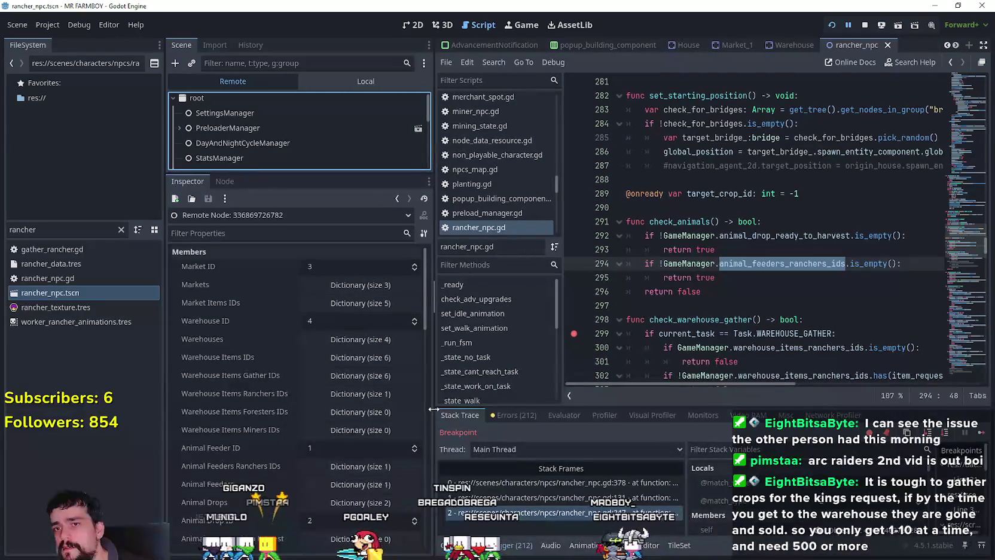
pyautogui.moveTo(786, 264)
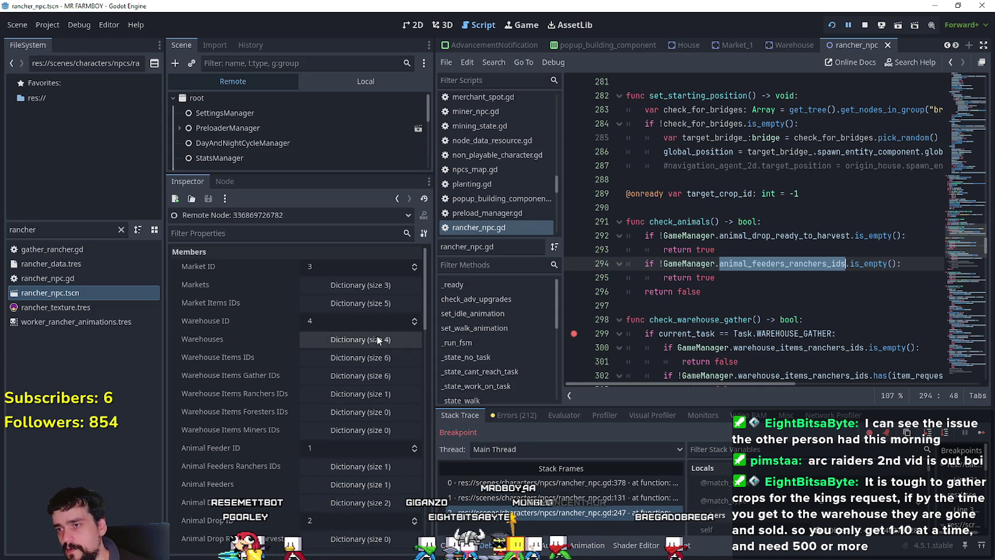
pyautogui.click(375, 358)
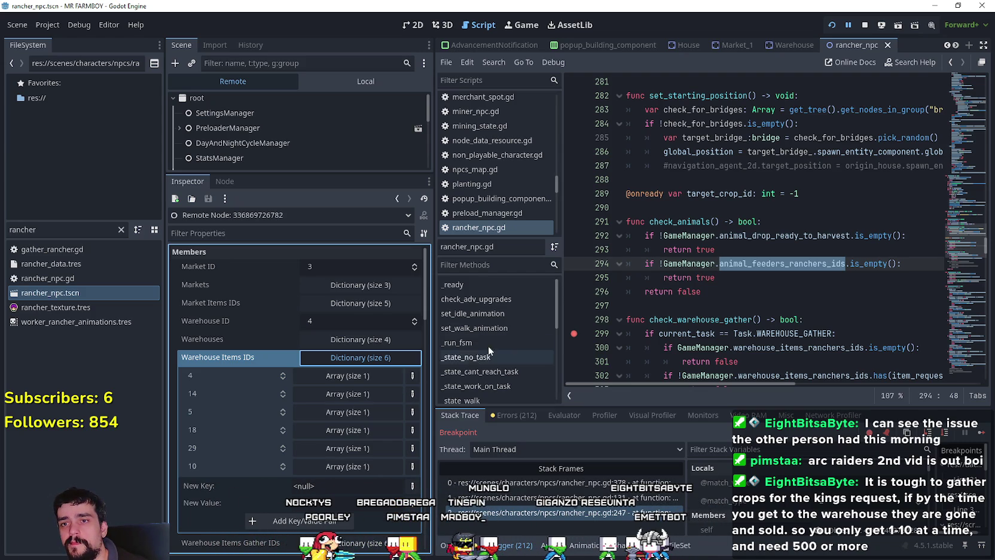
pyautogui.moveTo(835, 269)
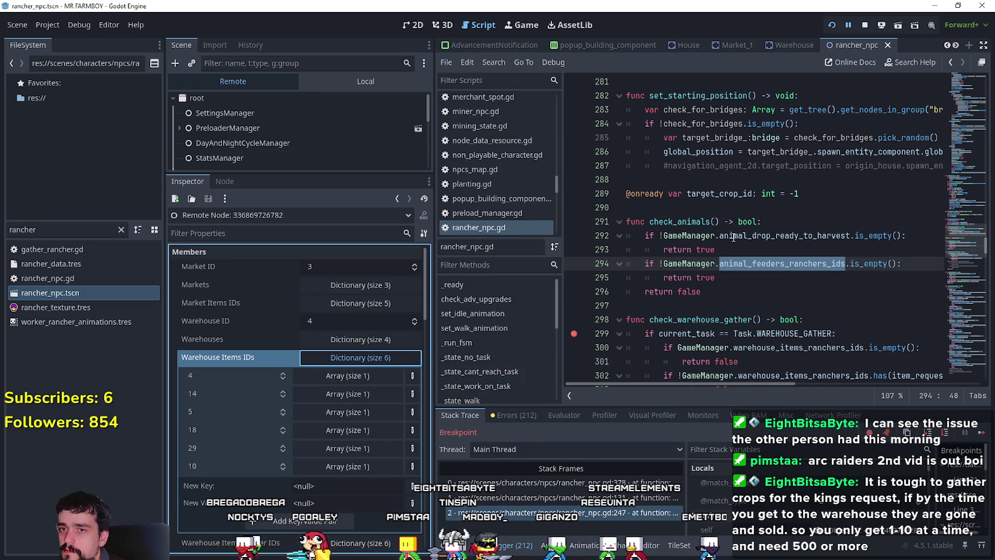
pyautogui.click(731, 279)
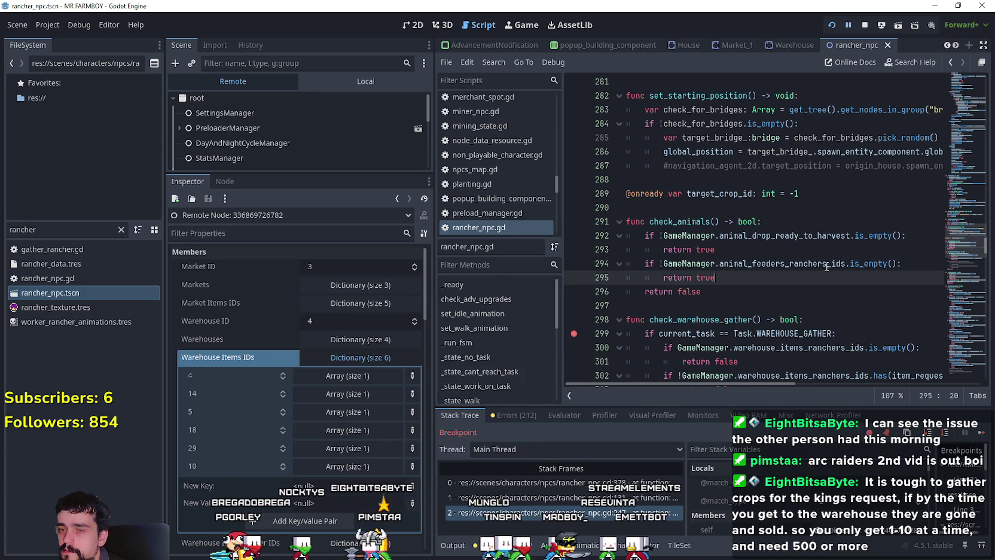
pyautogui.moveTo(753, 264)
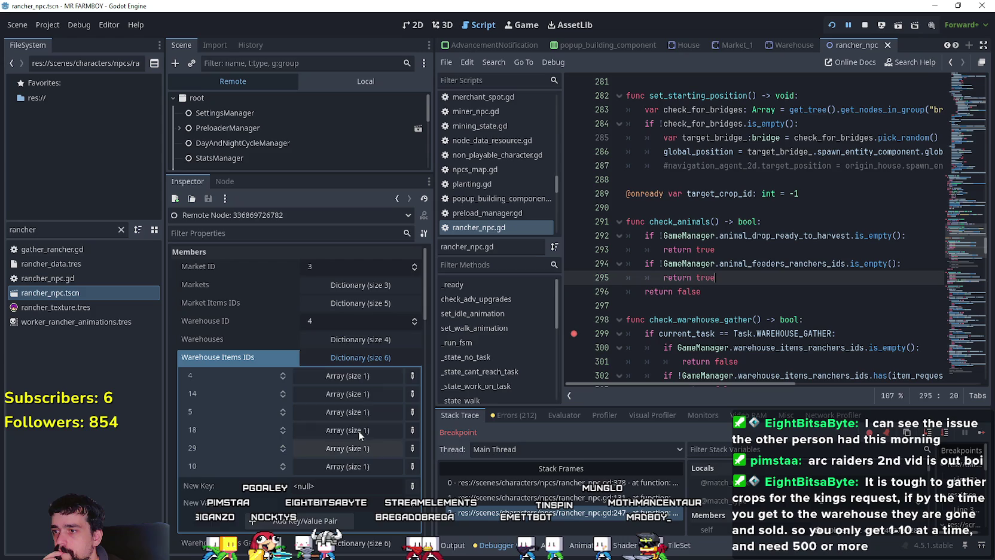
# - Expand Animal Feeders Ranchers IDs to review its array holding 1, then collapse it
pyautogui.scroll(3, 288, 438)
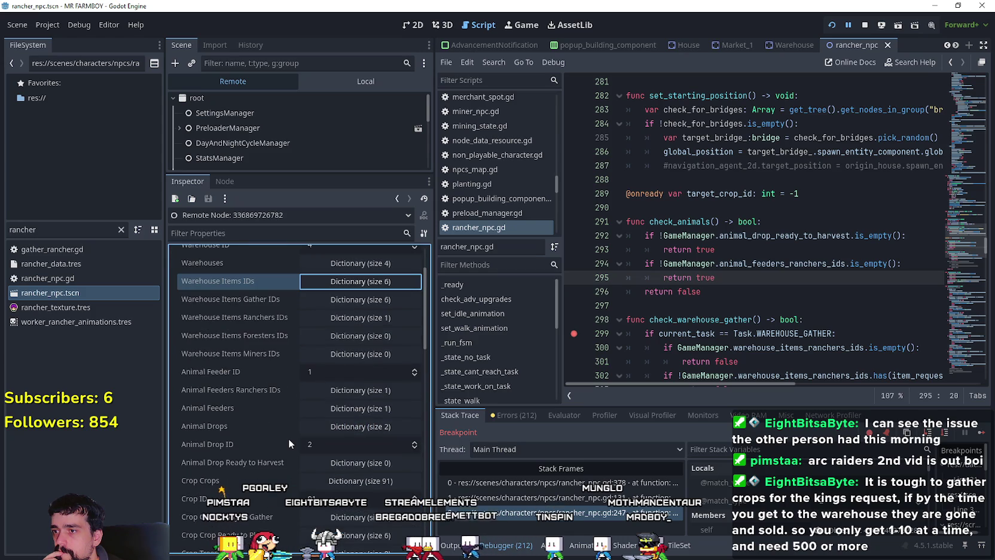
pyautogui.click(366, 394)
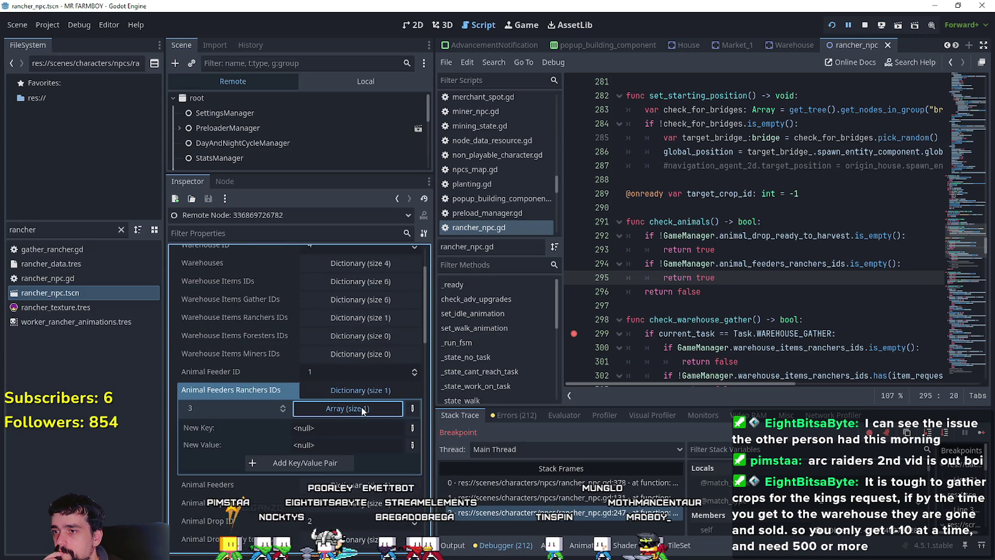
pyautogui.click(362, 409)
pyautogui.click(362, 408)
pyautogui.click(362, 409)
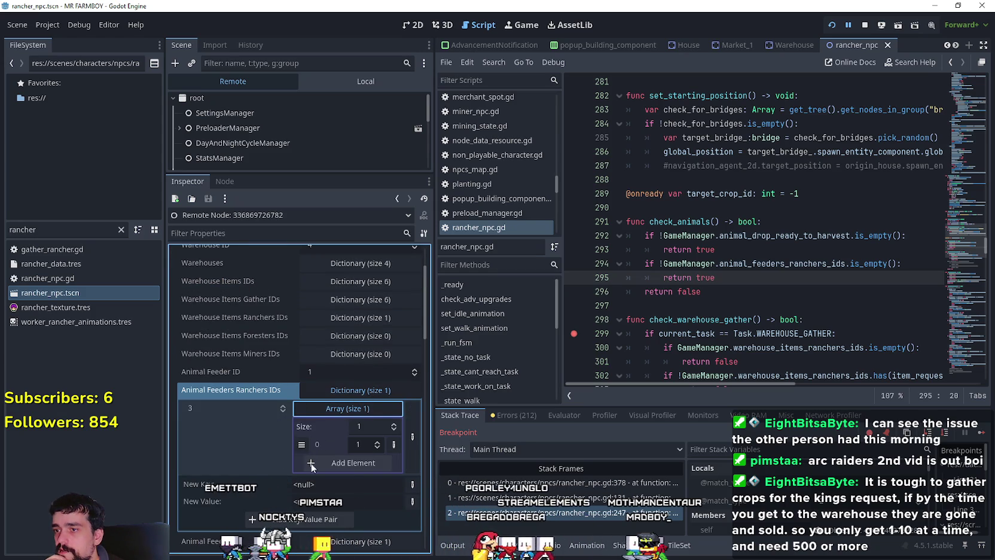
pyautogui.click(337, 390)
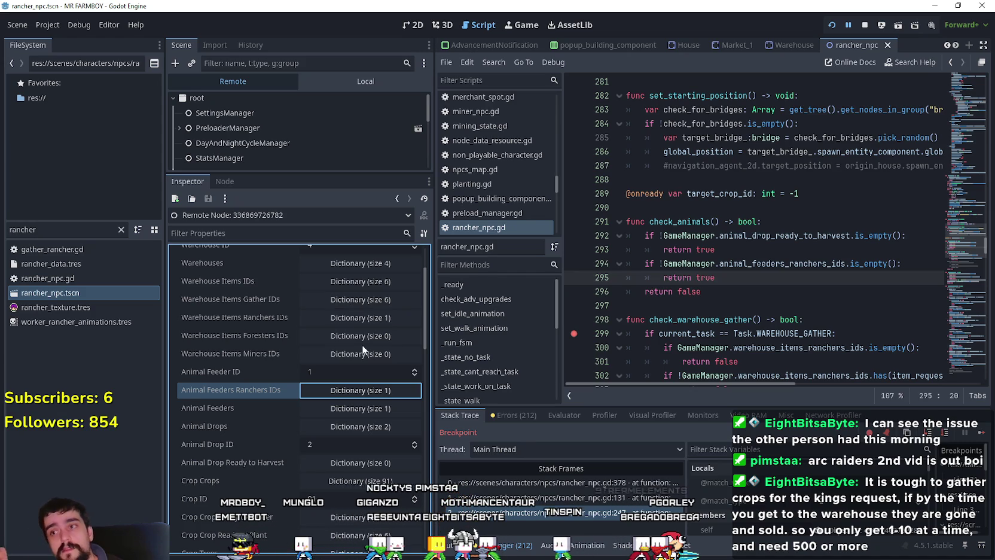
pyautogui.scroll(2, 382, 340)
pyautogui.click(757, 251)
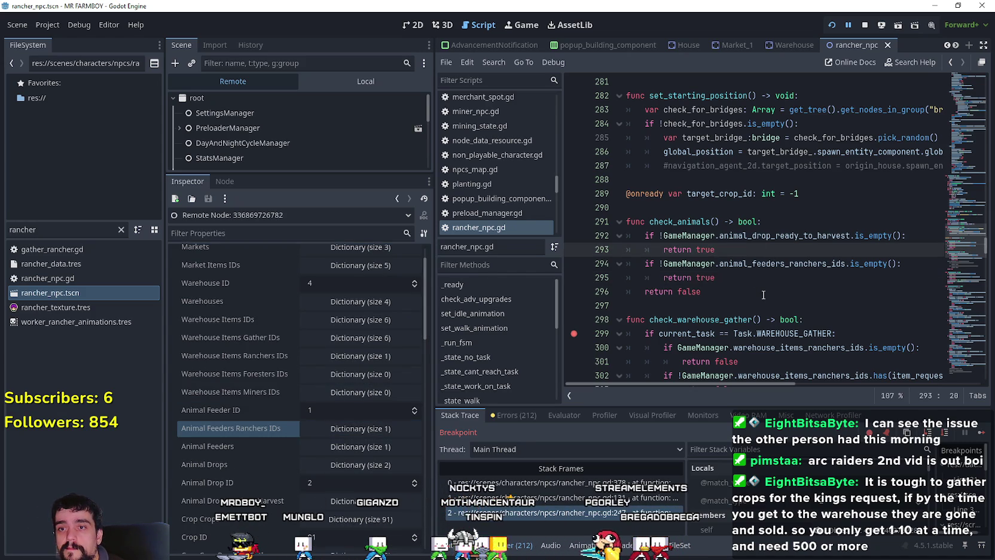
# - Add a new condition copying the animal_drop_ready_to_harvest expression, negated with is_empty()
pyautogui.press('Return')
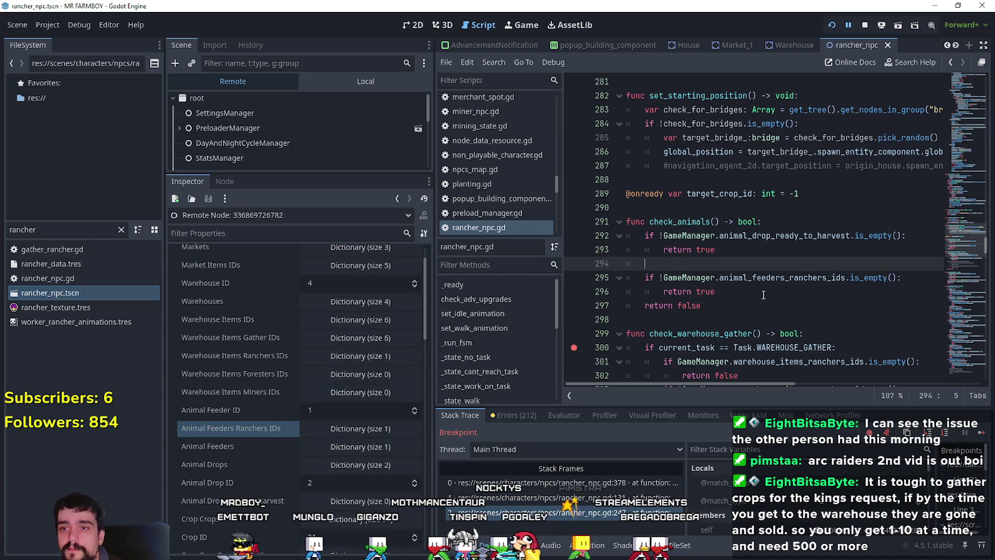
pyautogui.write('if')
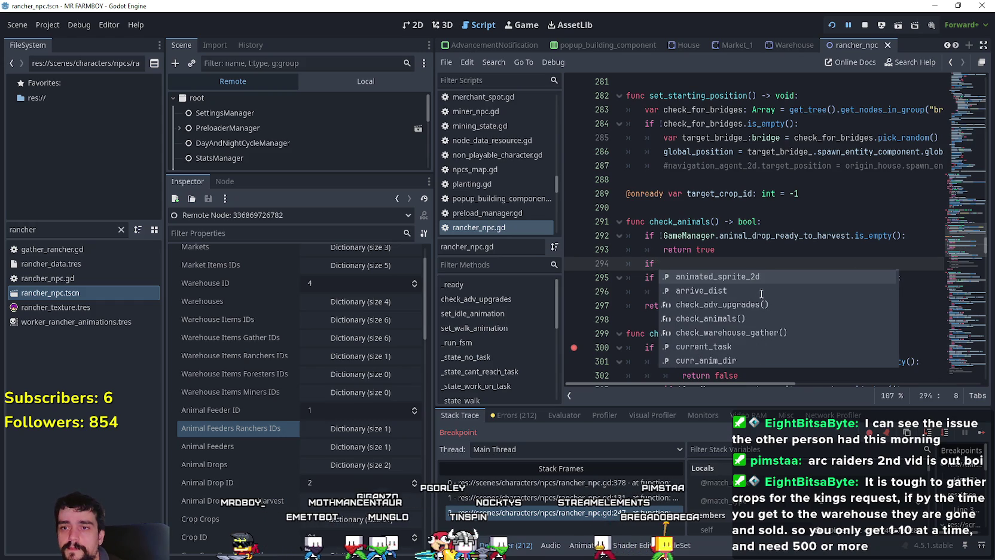
pyautogui.press('Escape')
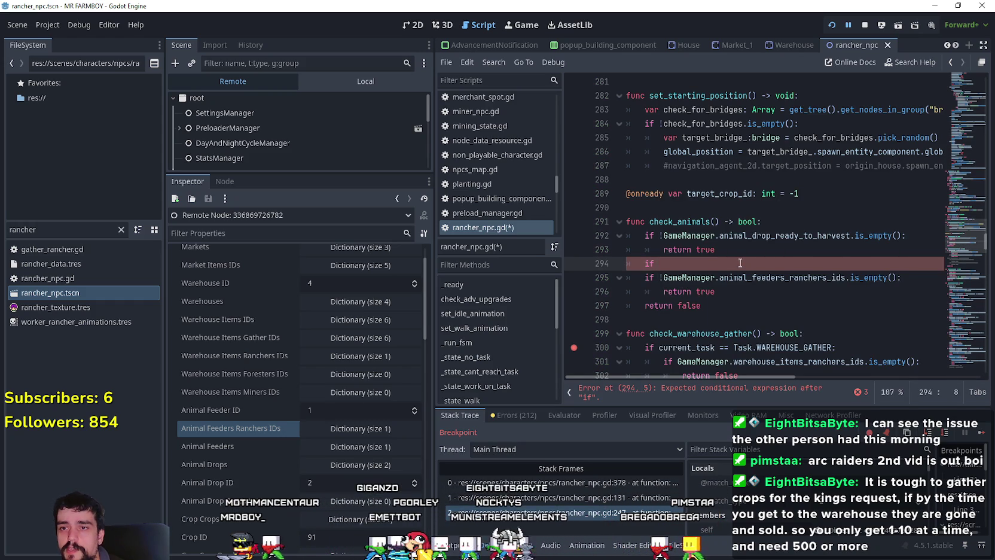
pyautogui.moveTo(663, 236); pyautogui.dragTo(852, 235)
pyautogui.hotkey('ctrl', 'c')
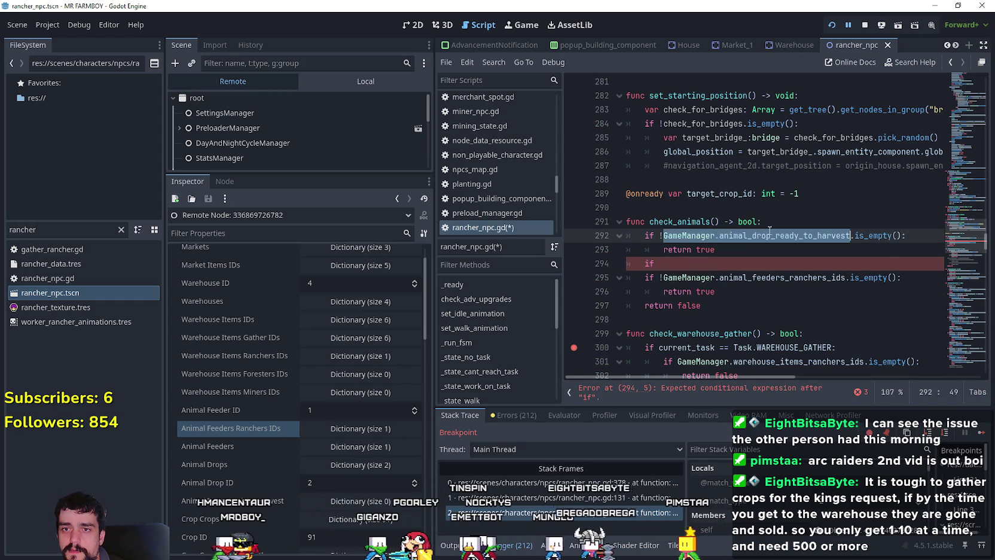
pyautogui.click(747, 263)
pyautogui.hotkey('ctrl', 'v')
pyautogui.click(659, 263)
pyautogui.write('!')
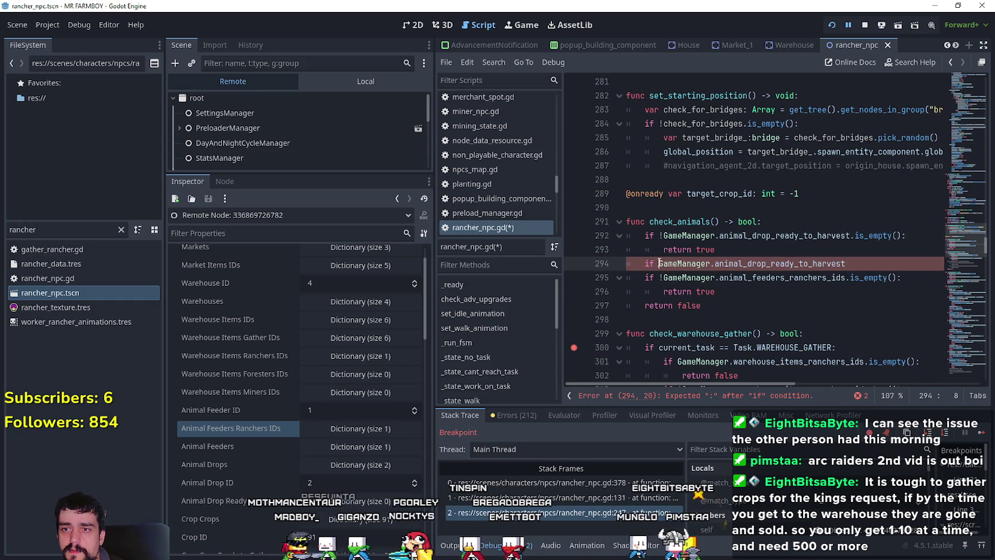
pyautogui.click(860, 266)
pyautogui.write('.is_')
pyautogui.press('Return')
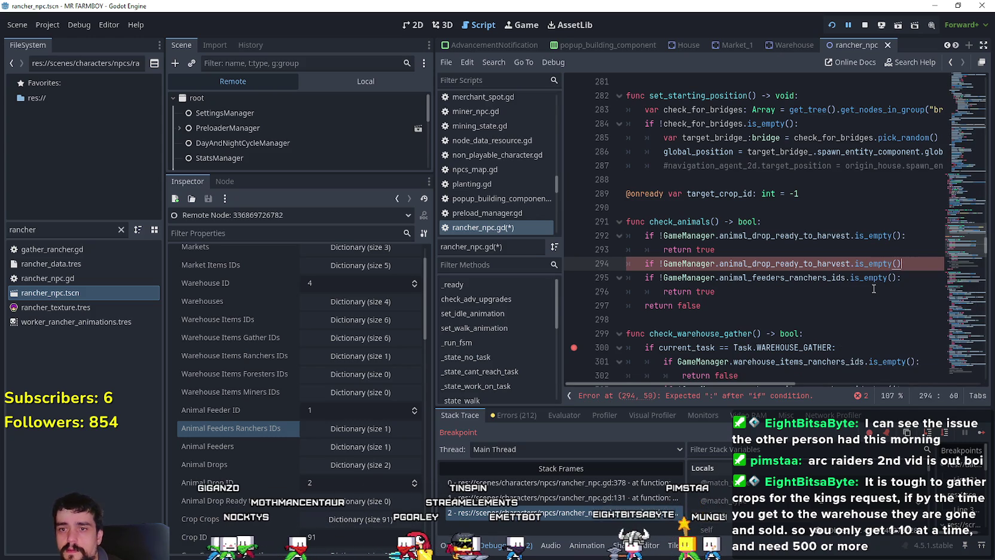
# - Change it to `if !GameManager.warehouse_items_ids.is_empty():` followed by return true
pyautogui.doubleClick(739, 265)
pyautogui.write('wareh')
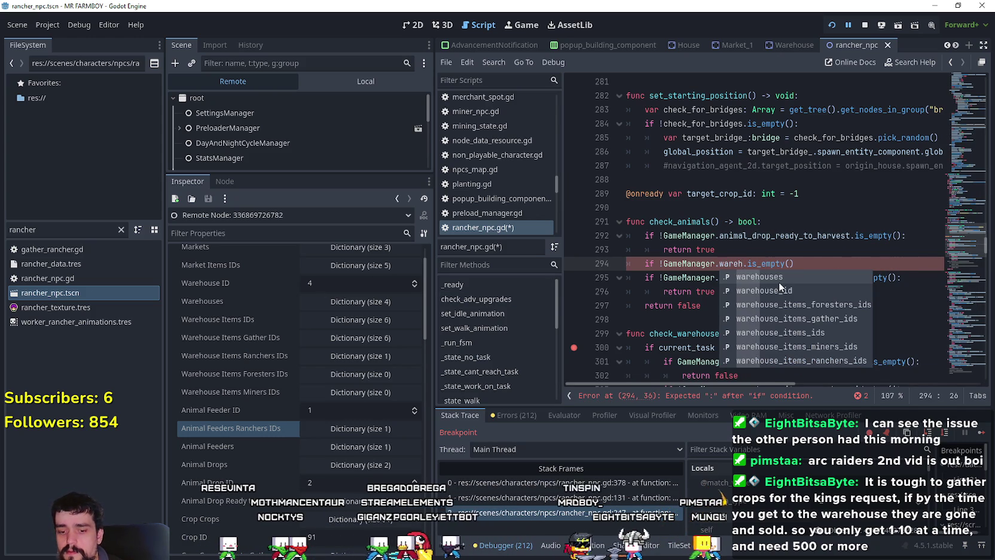
pyautogui.write('ouse_item')
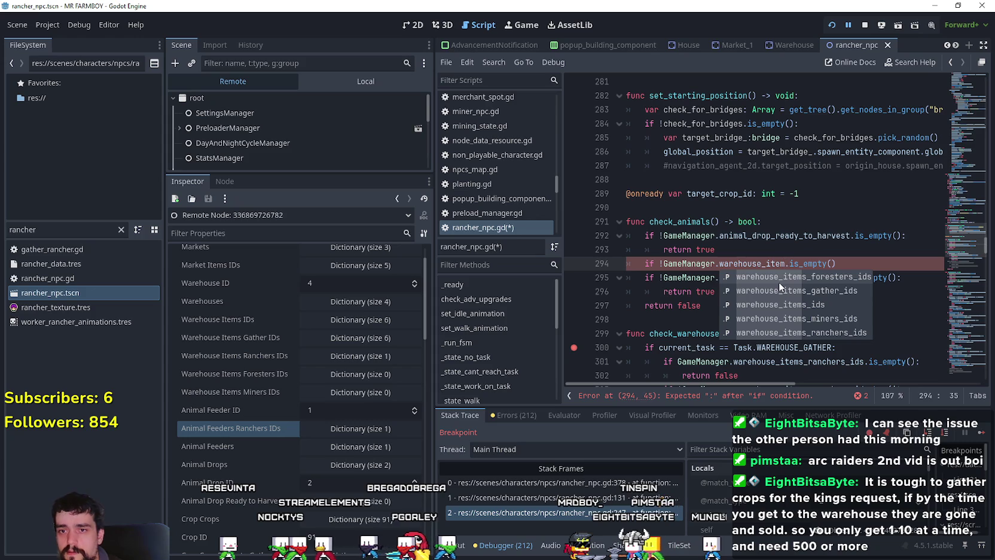
pyautogui.write('s_i')
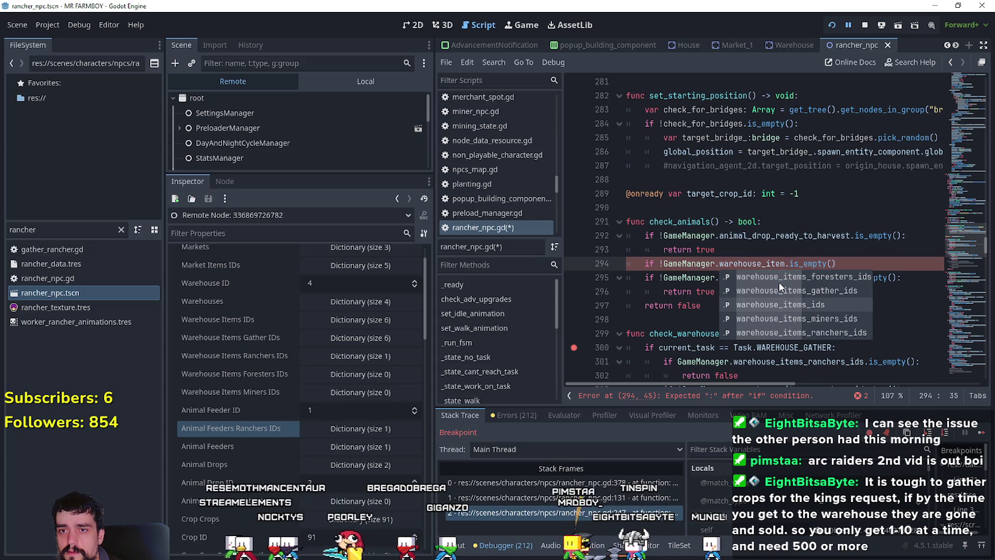
pyautogui.press('Return')
pyautogui.press('Return')
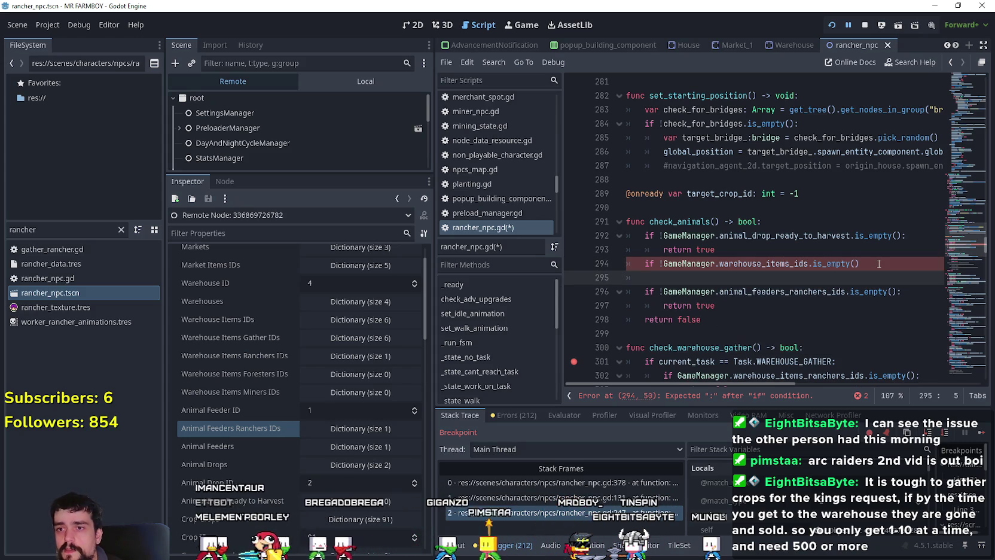
pyautogui.write('ret')
pyautogui.press('Return')
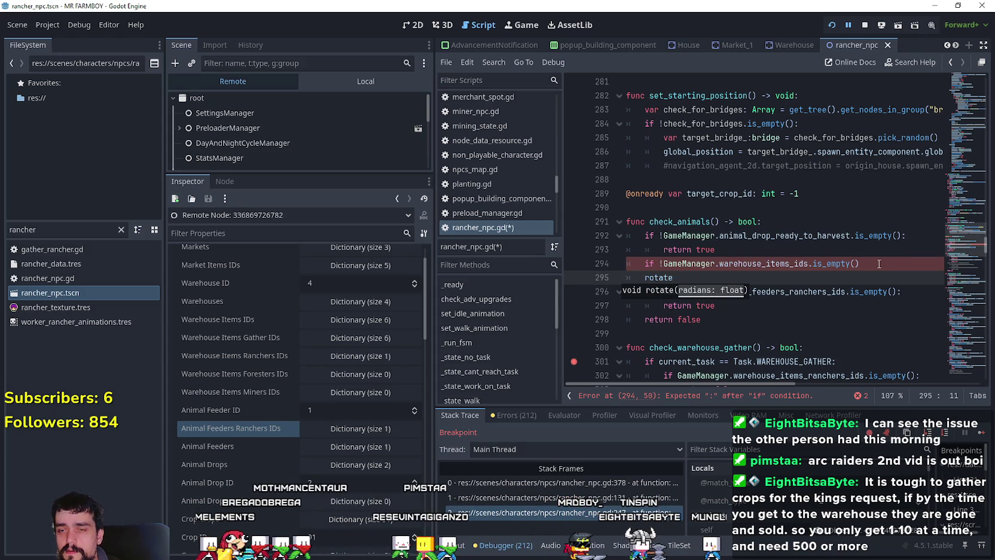
pyautogui.press('BackSpace')
pyautogui.press('Tab')
pyautogui.write('return')
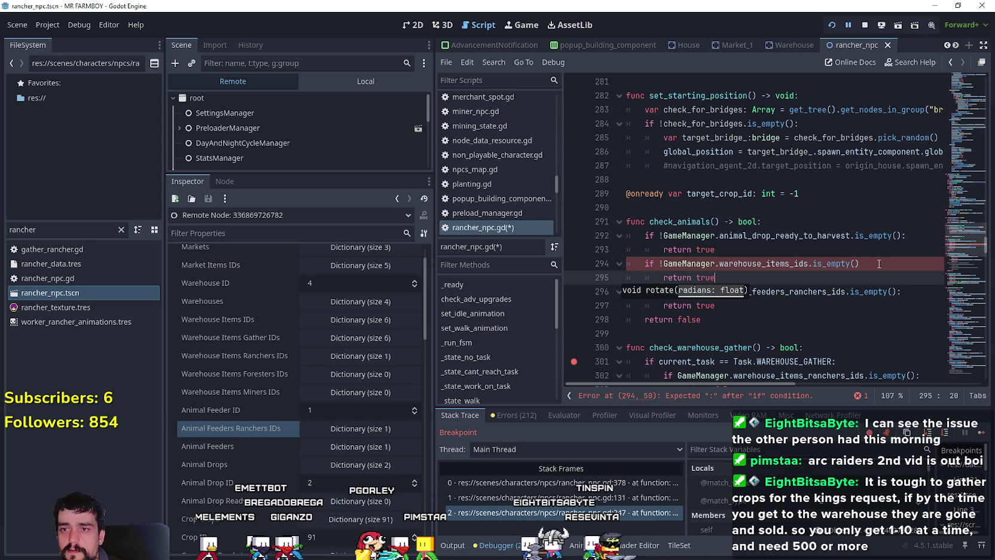
pyautogui.write(' true')
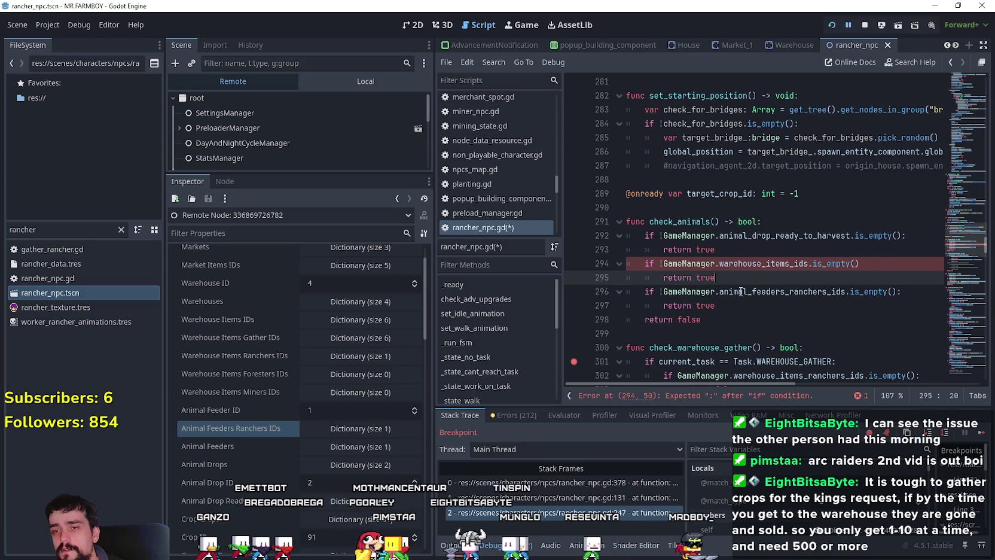
# - Duplicate the warehouse check below itself and switch is_empty() to has()
pyautogui.moveTo(729, 276); pyautogui.dragTo(603, 256)
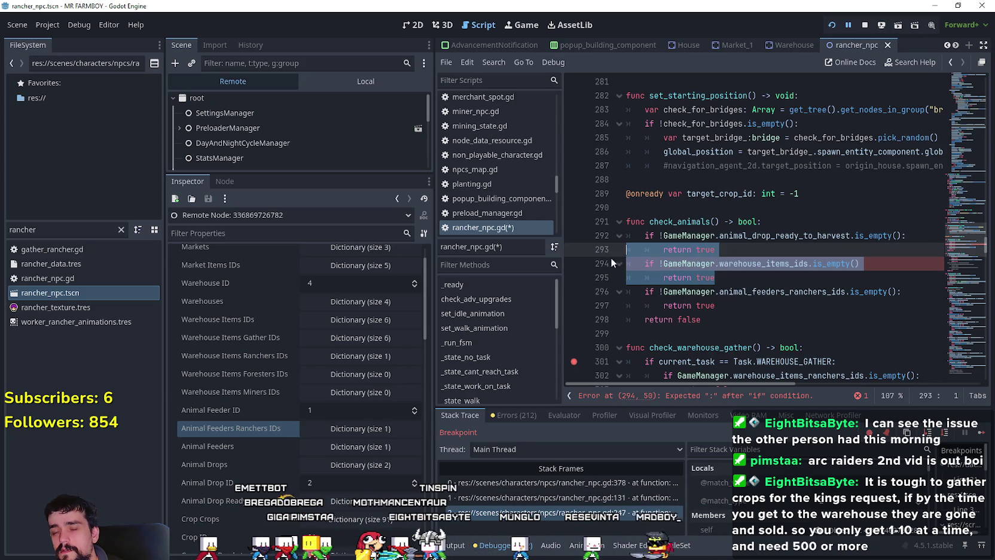
pyautogui.click(897, 270)
pyautogui.write(':')
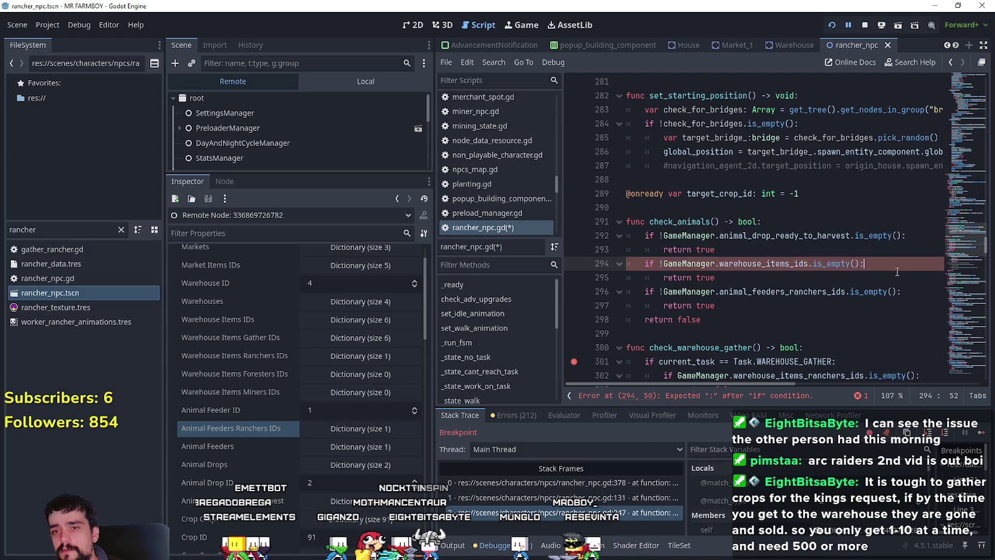
pyautogui.moveTo(716, 277); pyautogui.dragTo(589, 271)
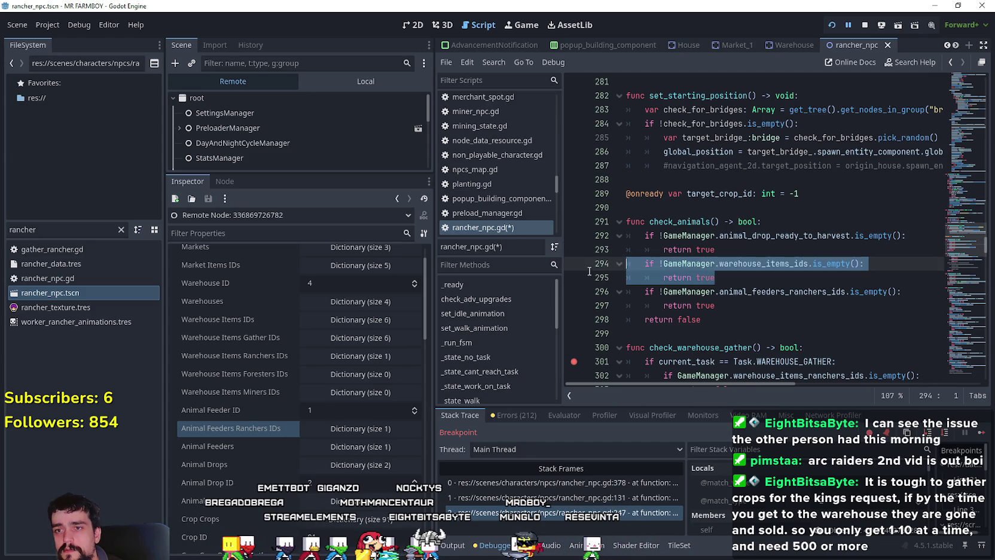
pyautogui.click(744, 277)
pyautogui.press('Return')
pyautogui.hotkey('ctrl', 'v')
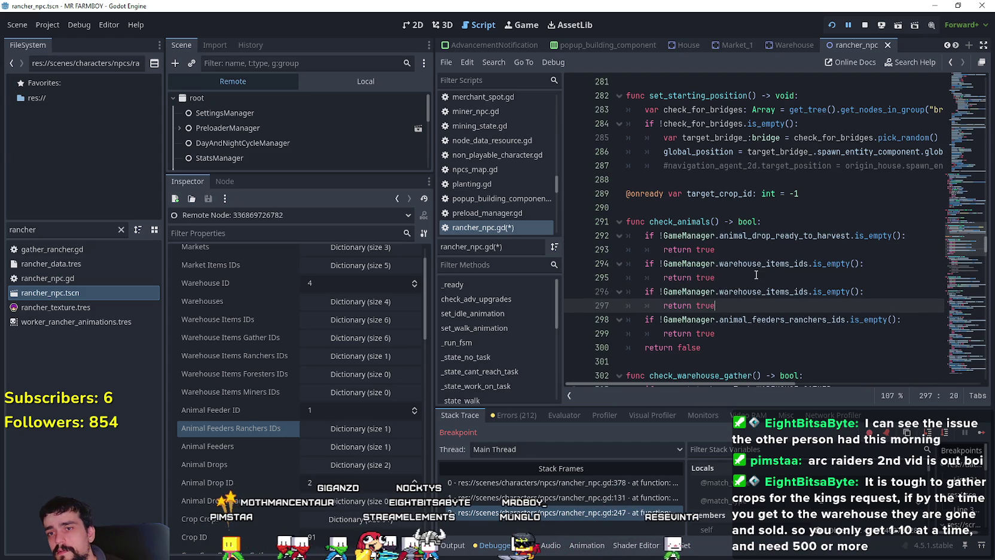
pyautogui.moveTo(812, 292)
pyautogui.mouseDown()
pyautogui.moveTo(848, 291)
pyautogui.moveTo(808, 291)
pyautogui.mouseUp()
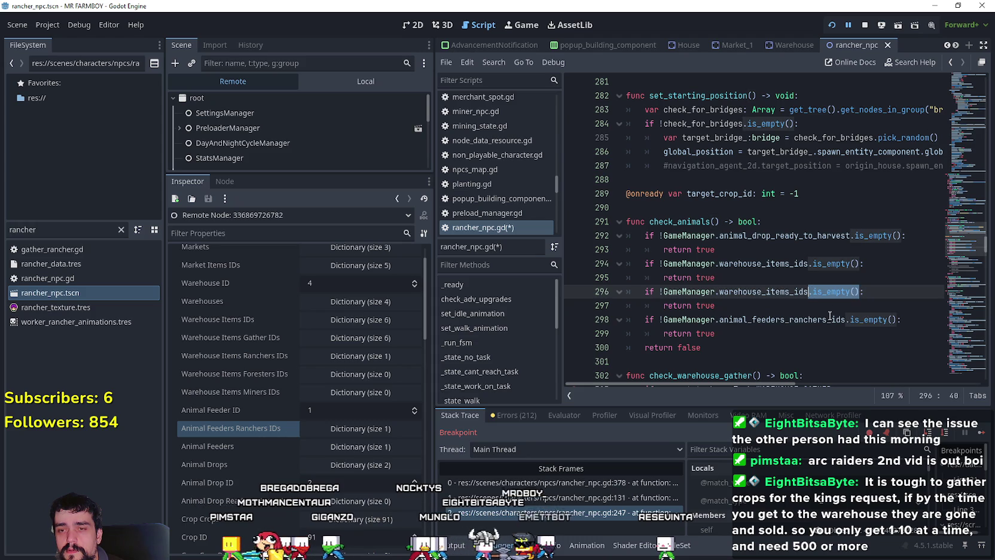
pyautogui.write('.ha')
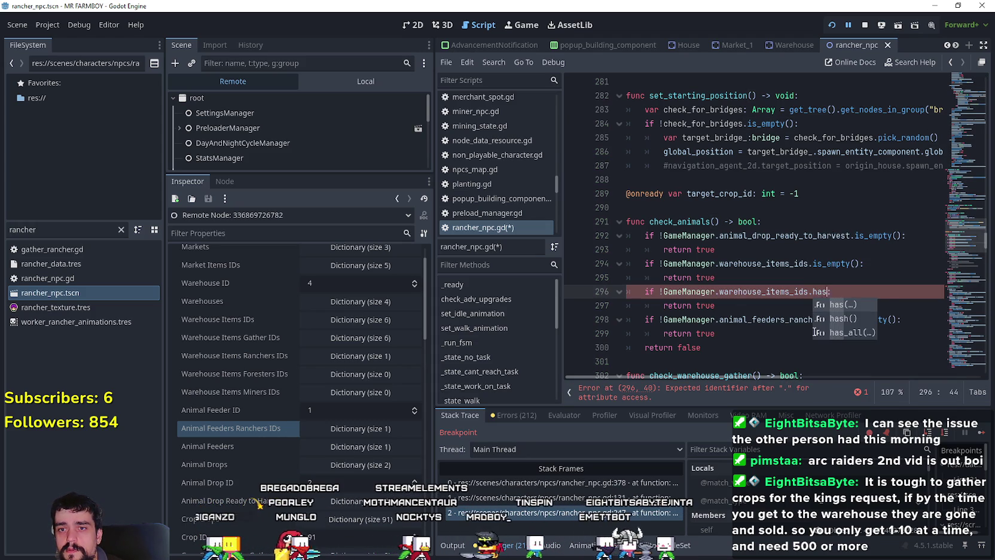
pyautogui.press('Return')
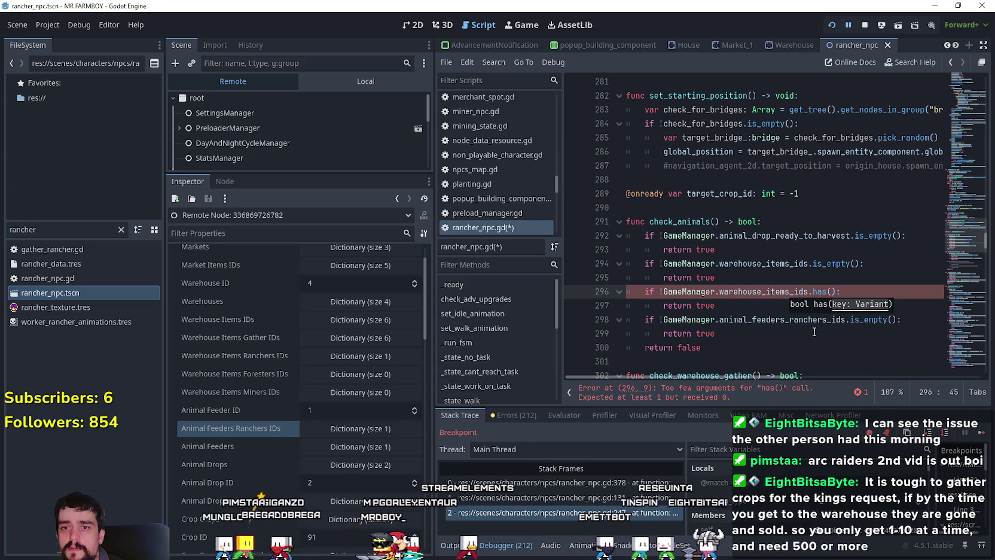
pyautogui.click(730, 311)
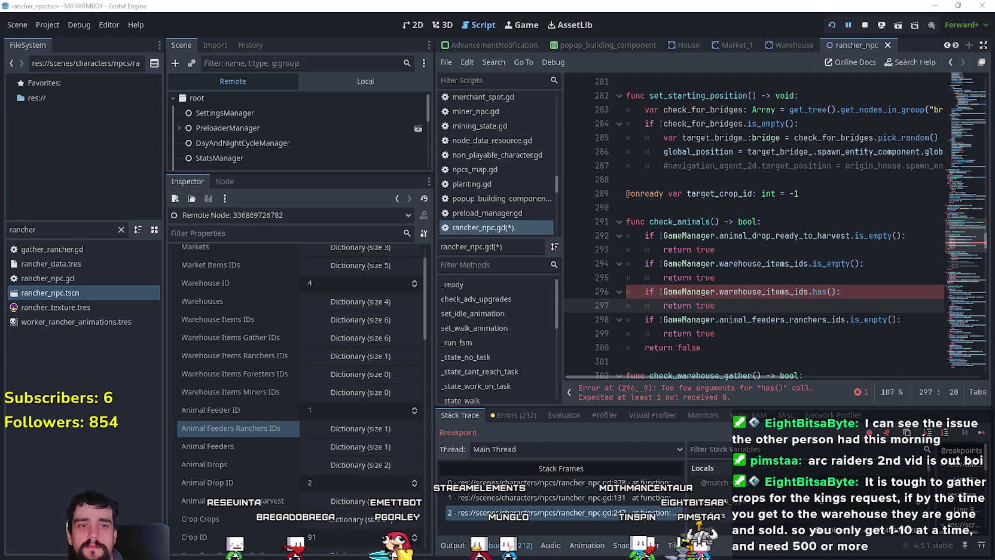
# - Switch to the browser window showing the YouTube home page
pyautogui.hotkey('alt', 'Tab')
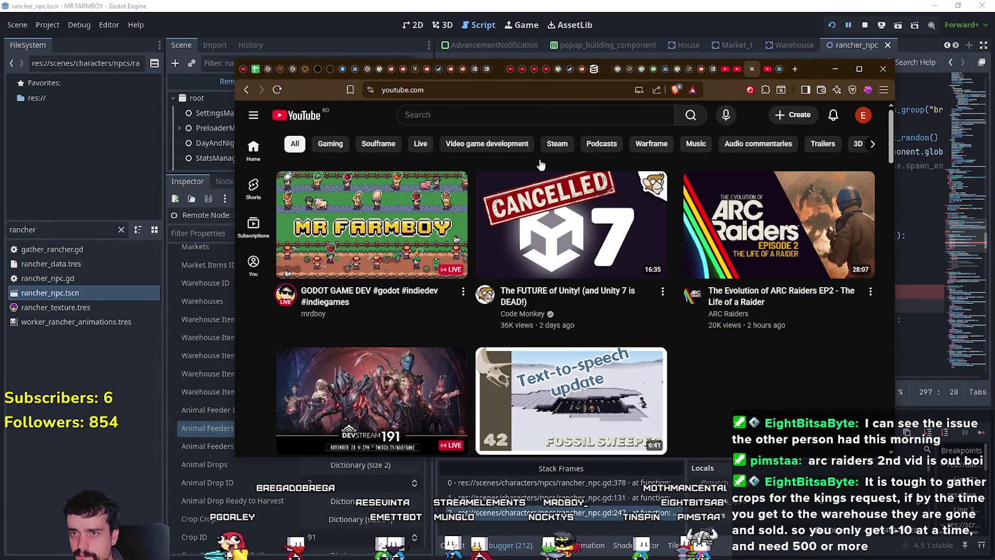
# - Play The Evolution of ARC Raiders EP2, pause it, and minimize the browser
pyautogui.moveTo(743, 276)
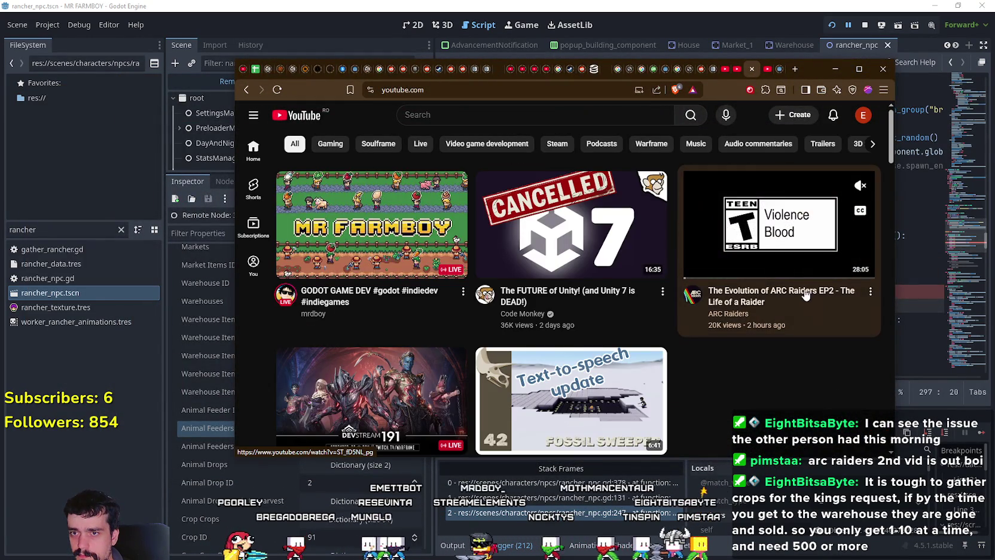
pyautogui.click(744, 277)
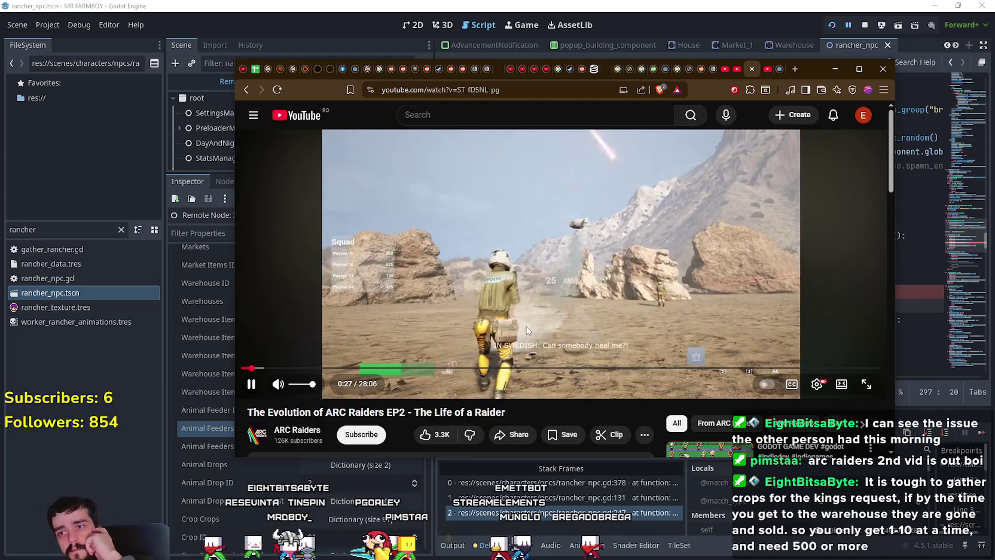
pyautogui.click(519, 281)
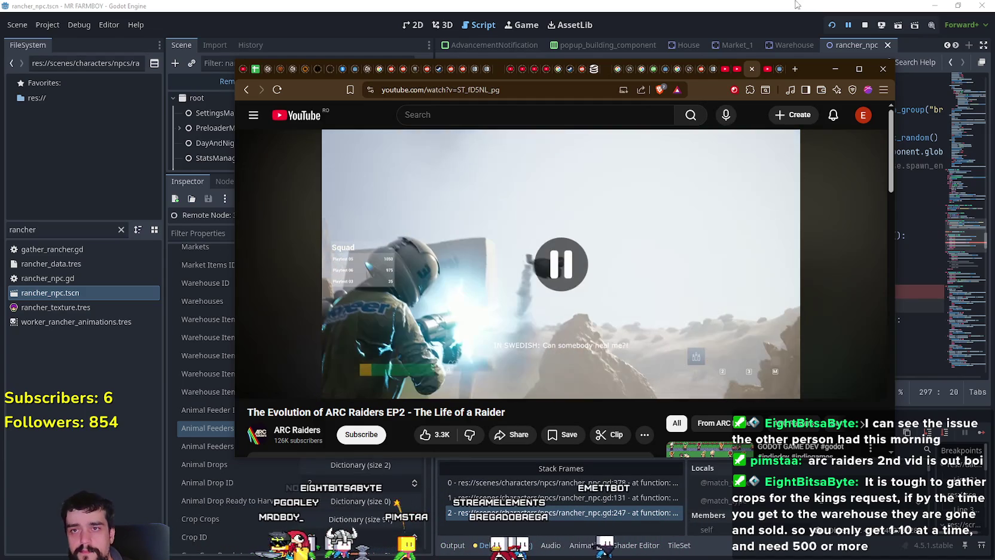
pyautogui.click(837, 69)
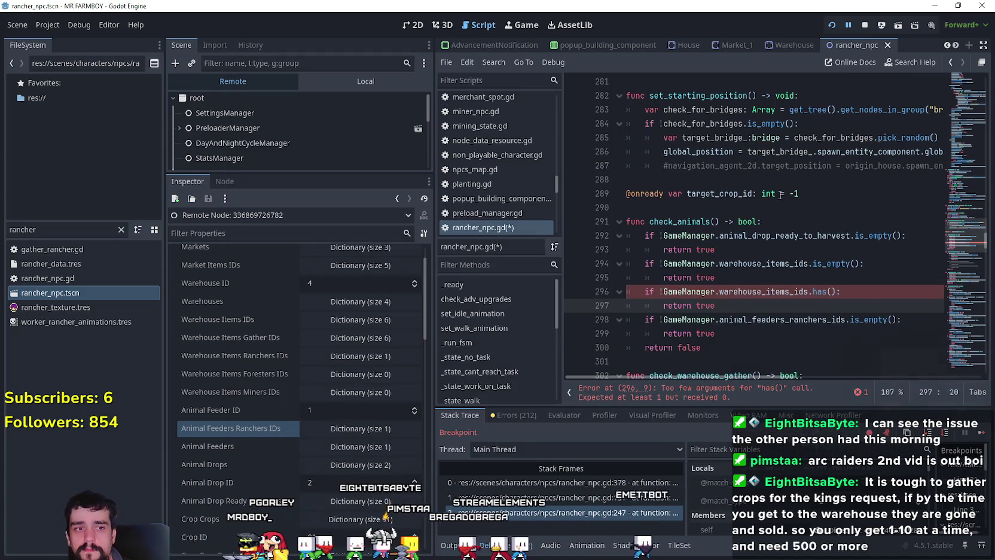
# - Paste the animal_feeders_ranchers_ids check on a new line after the warehouse check
pyautogui.click(682, 291)
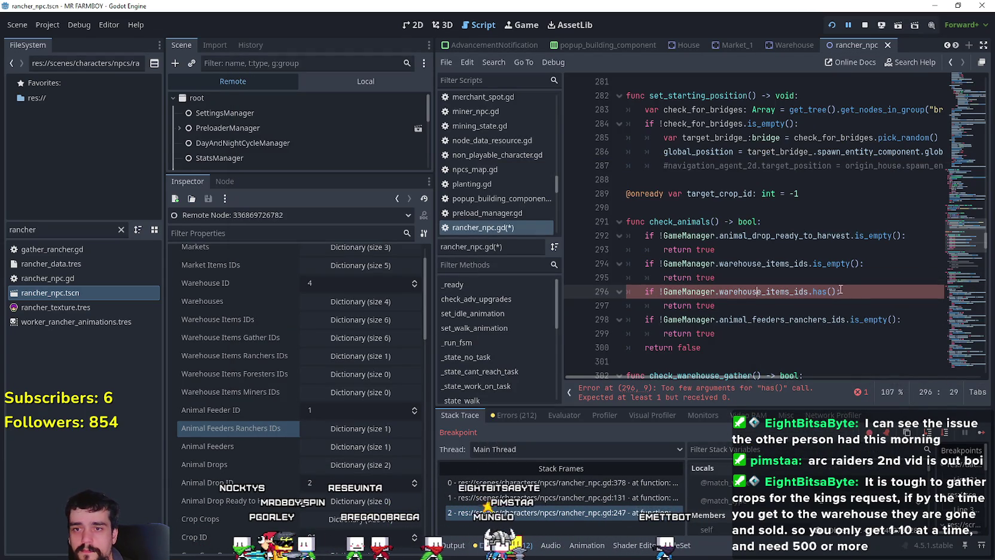
pyautogui.doubleClick(739, 289)
pyautogui.click(827, 292)
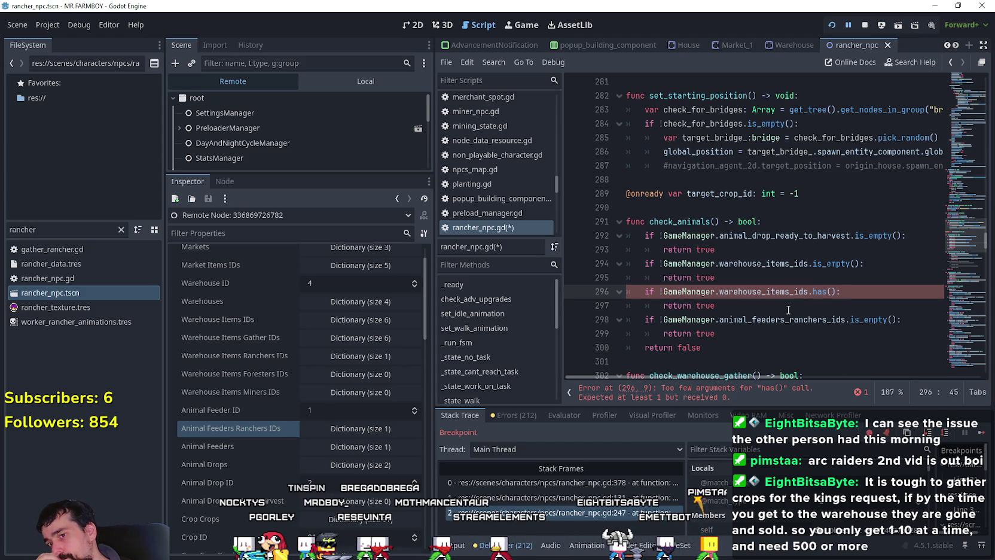
pyautogui.moveTo(733, 333); pyautogui.dragTo(592, 321)
pyautogui.hotkey('ctrl', 'c')
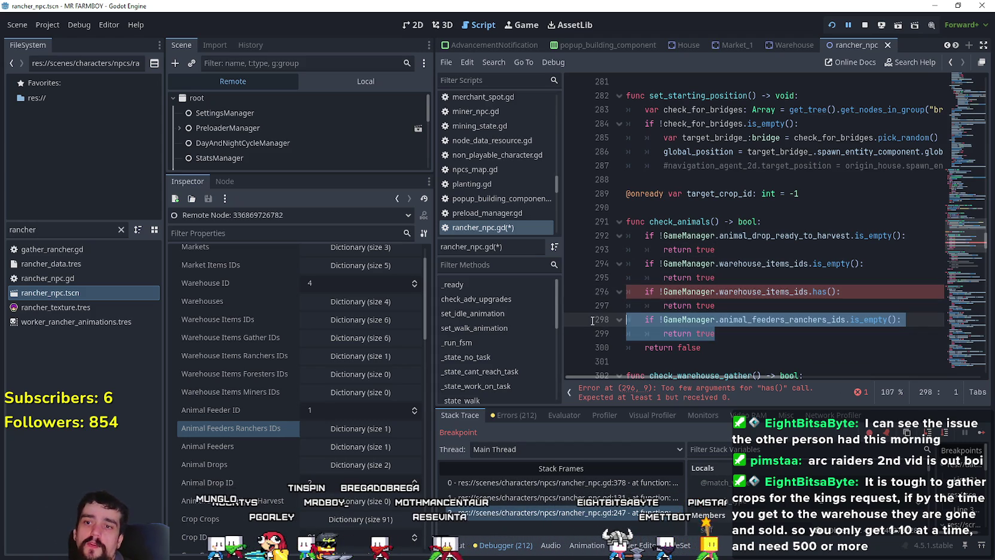
pyautogui.click(753, 278)
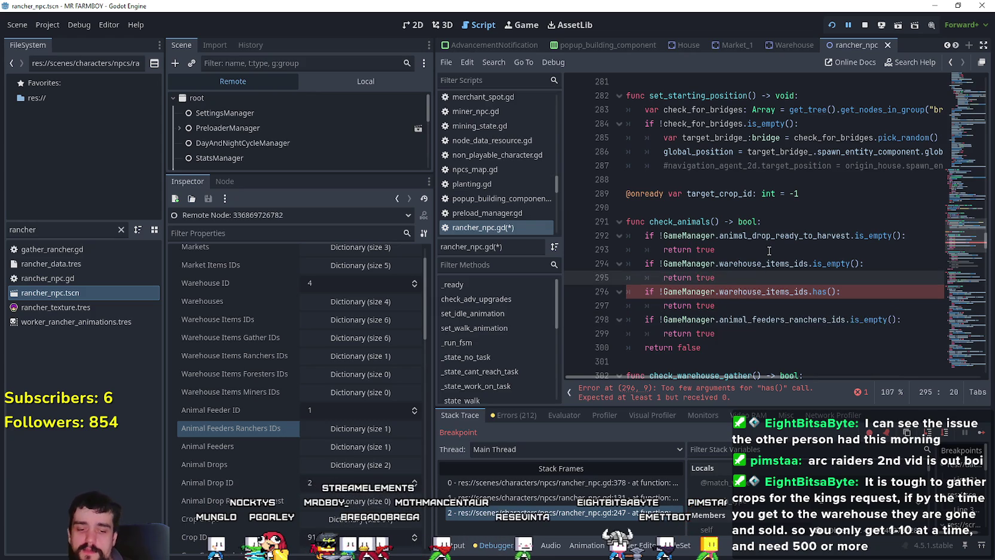
pyautogui.press('Return')
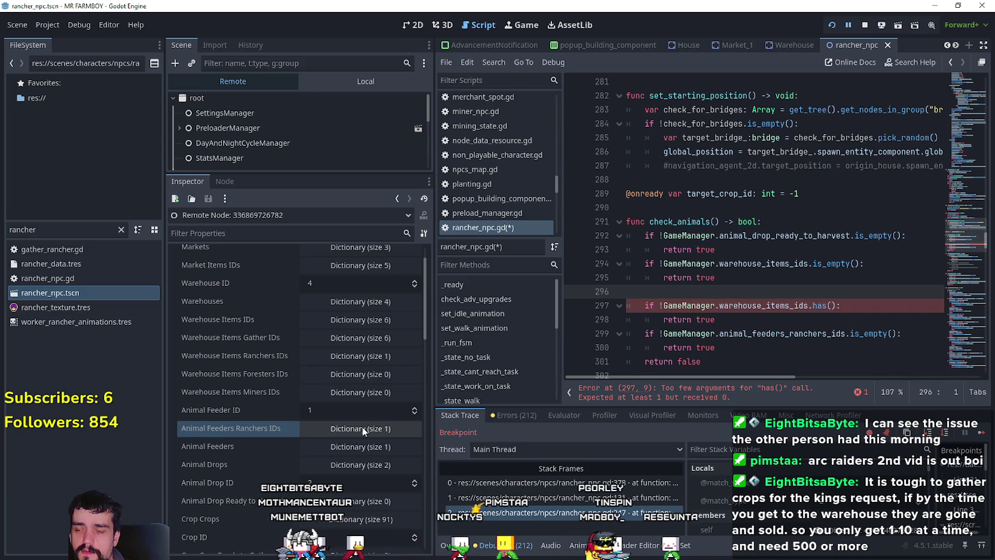
pyautogui.click(373, 429)
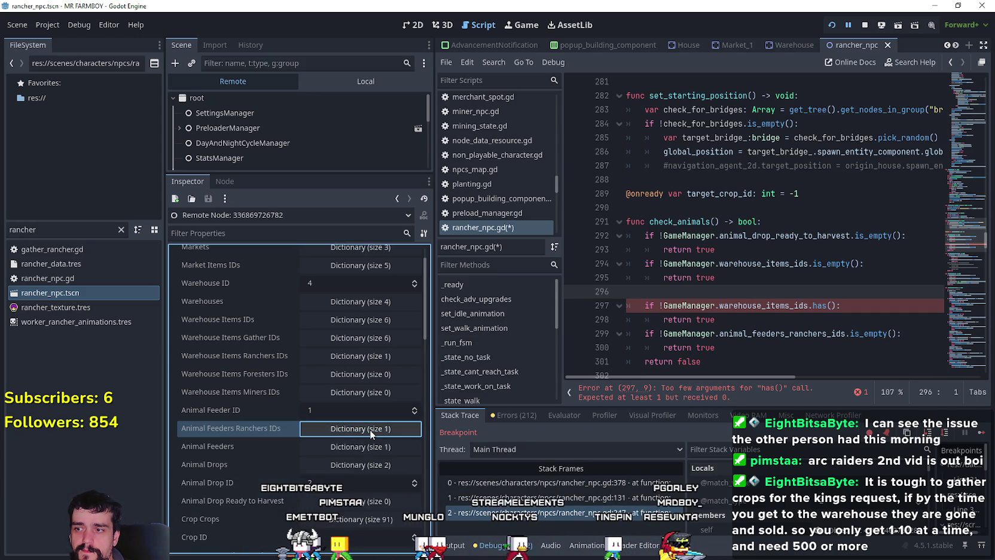
pyautogui.click(369, 429)
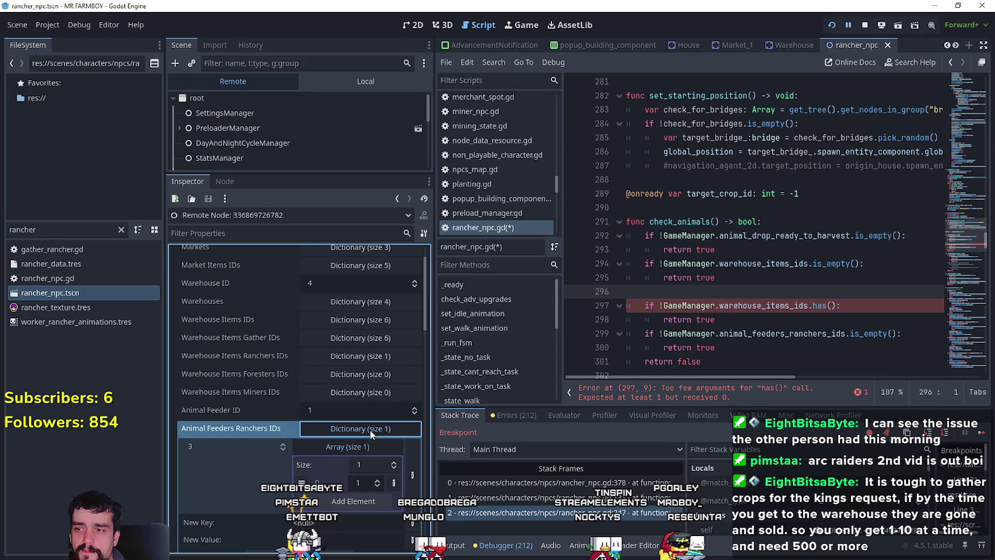
pyautogui.click(654, 290)
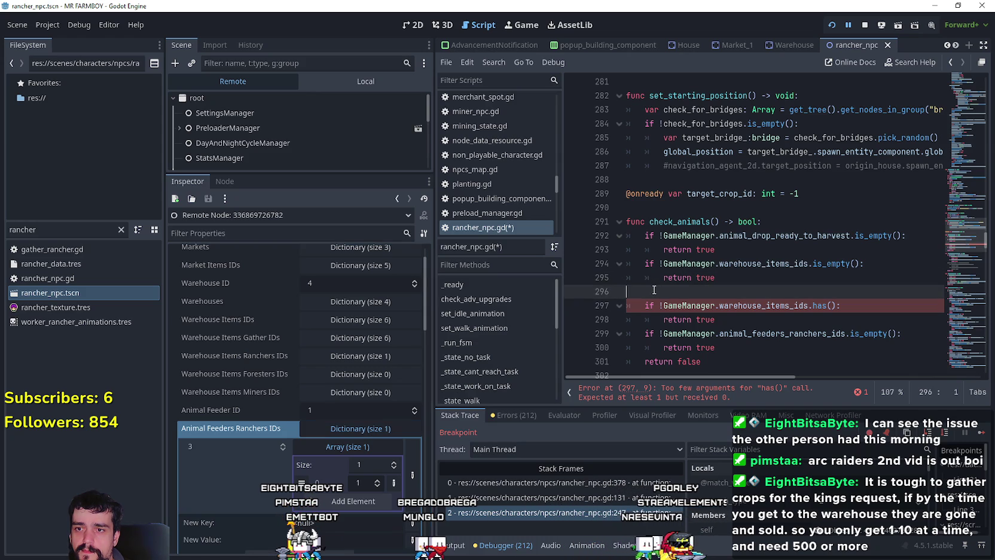
pyautogui.hotkey('ctrl', 'v')
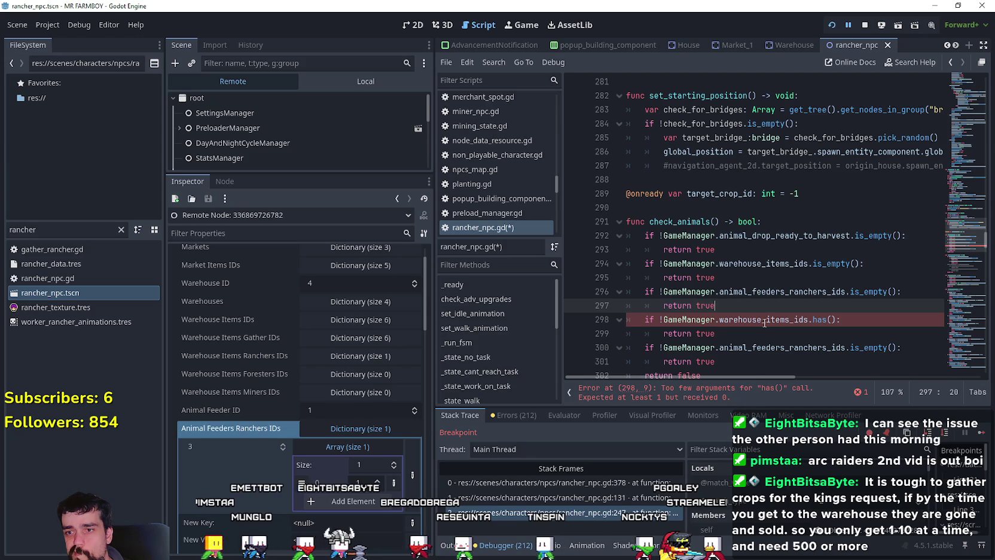
# - Review the check_animals conditions between lines 290 and 299
pyautogui.moveTo(765, 323)
pyautogui.scroll(-1, 744, 279)
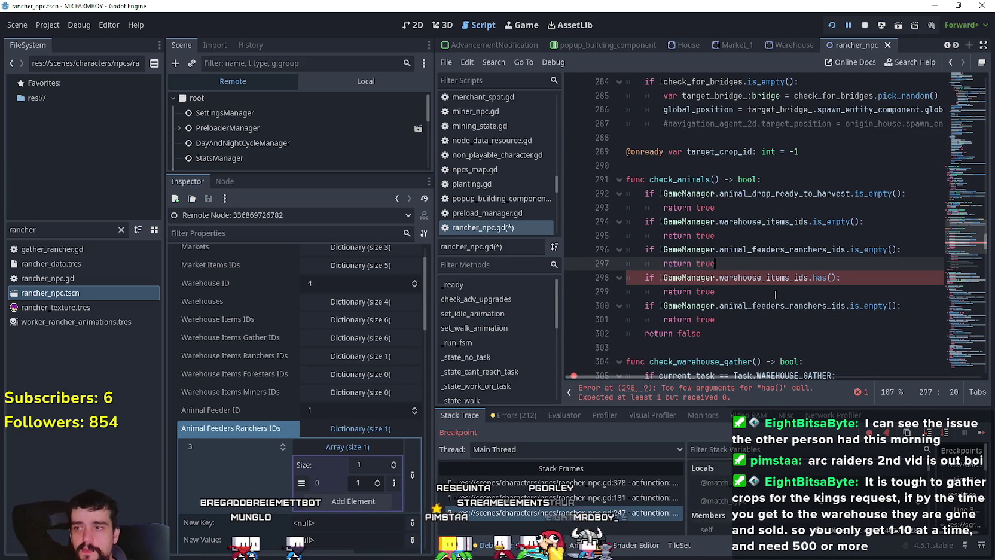
pyautogui.moveTo(775, 274)
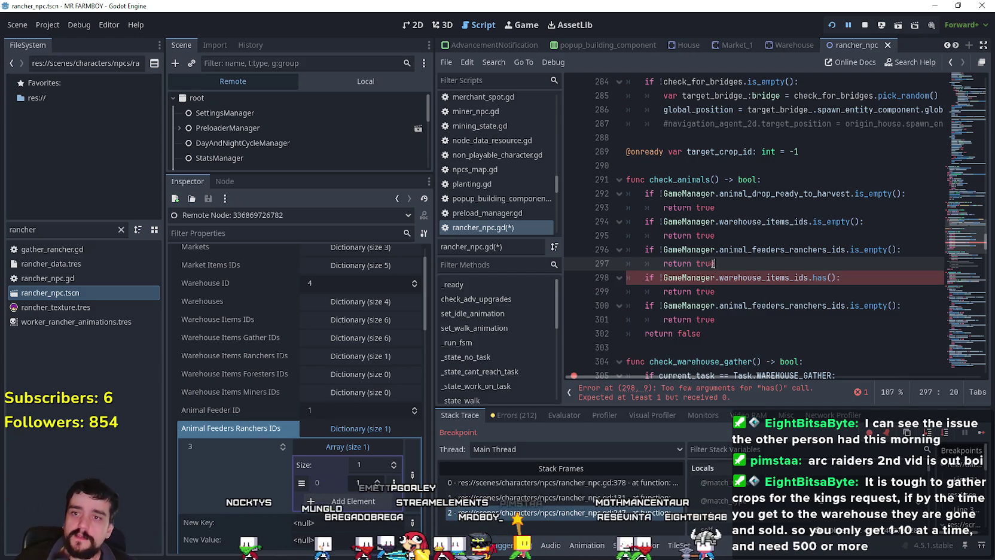
pyautogui.moveTo(780, 231)
pyautogui.click(738, 198)
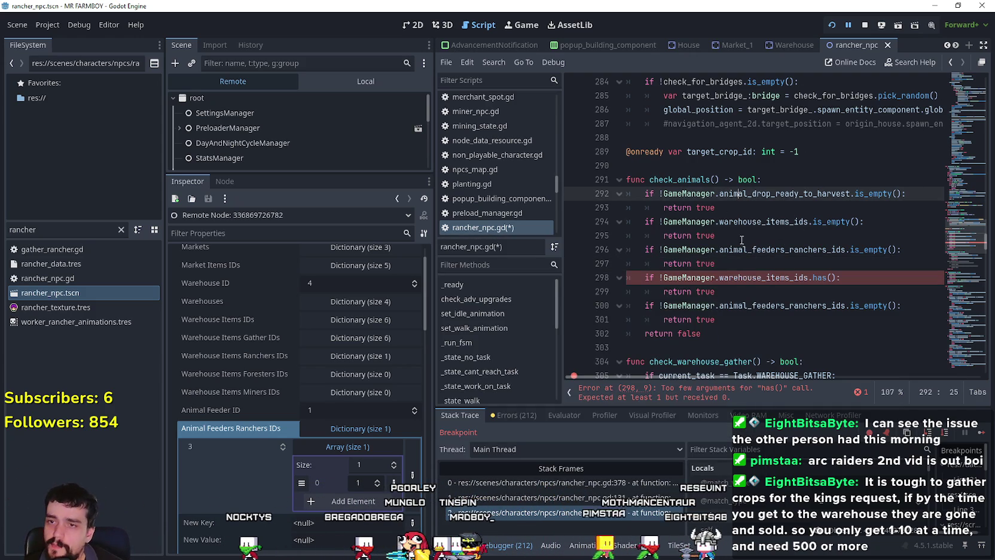
pyautogui.click(733, 289)
pyautogui.click(679, 170)
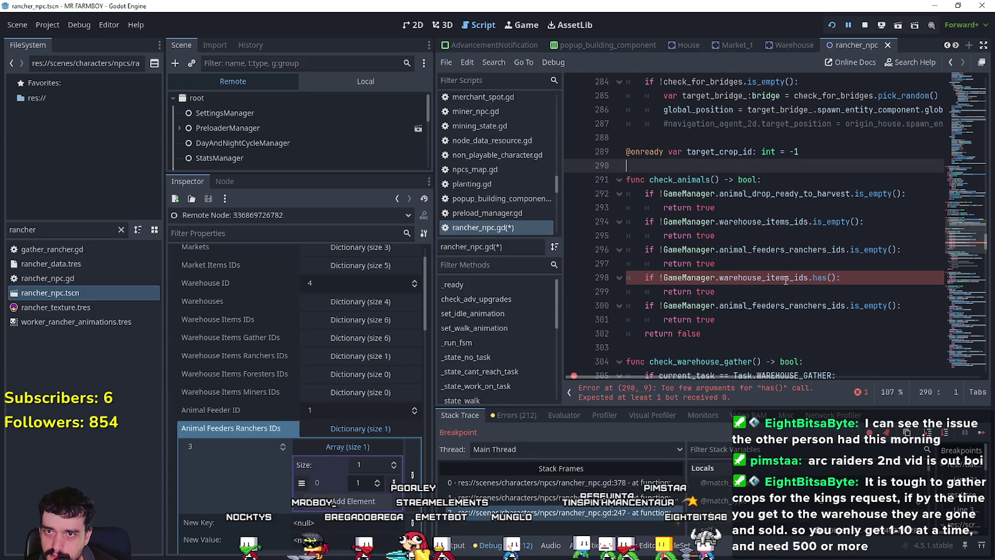
pyautogui.click(756, 193)
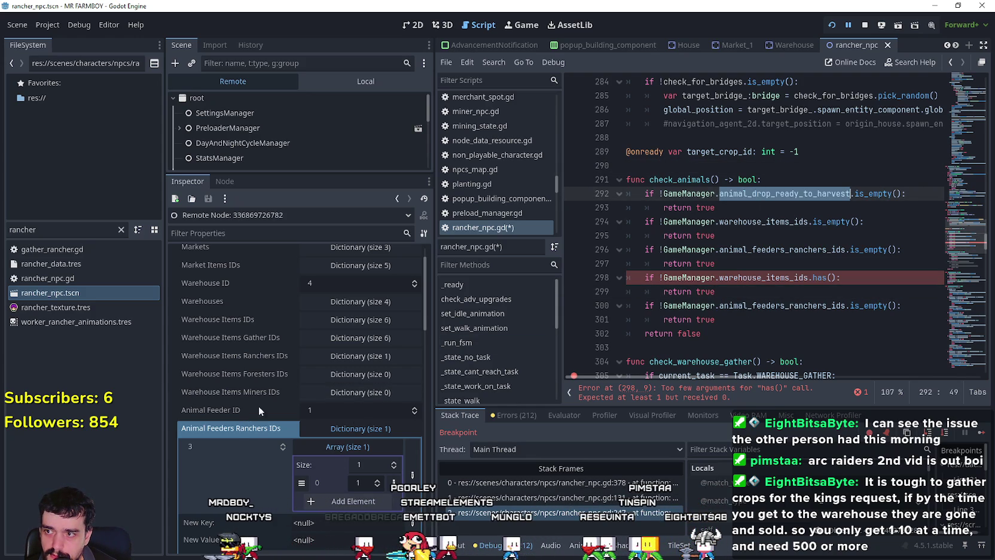
pyautogui.scroll(-5, 287, 405)
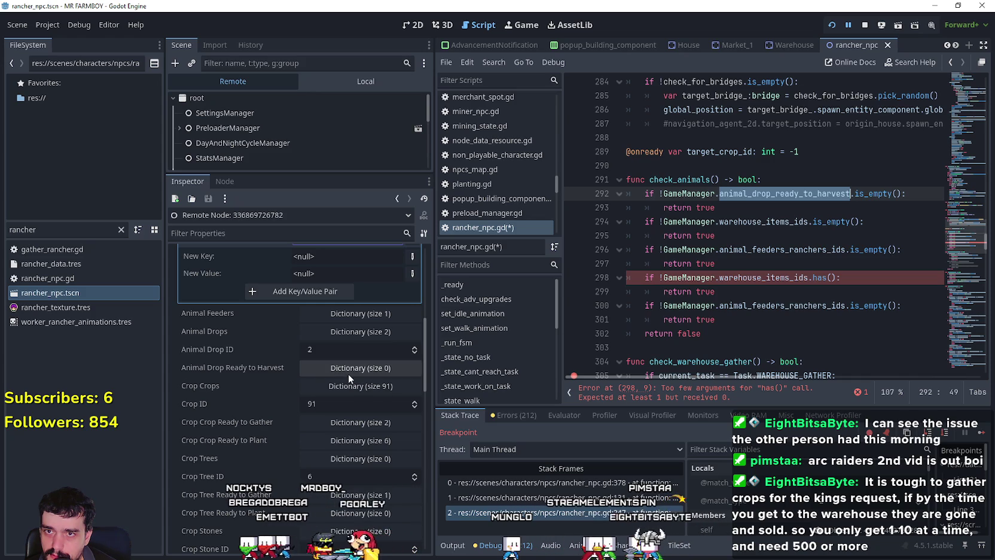
# - Comment out lines 294–301 with Ctrl+K and save the script
pyautogui.moveTo(920, 321)
pyautogui.mouseDown()
pyautogui.moveTo(649, 236)
pyautogui.moveTo(635, 214)
pyautogui.mouseUp()
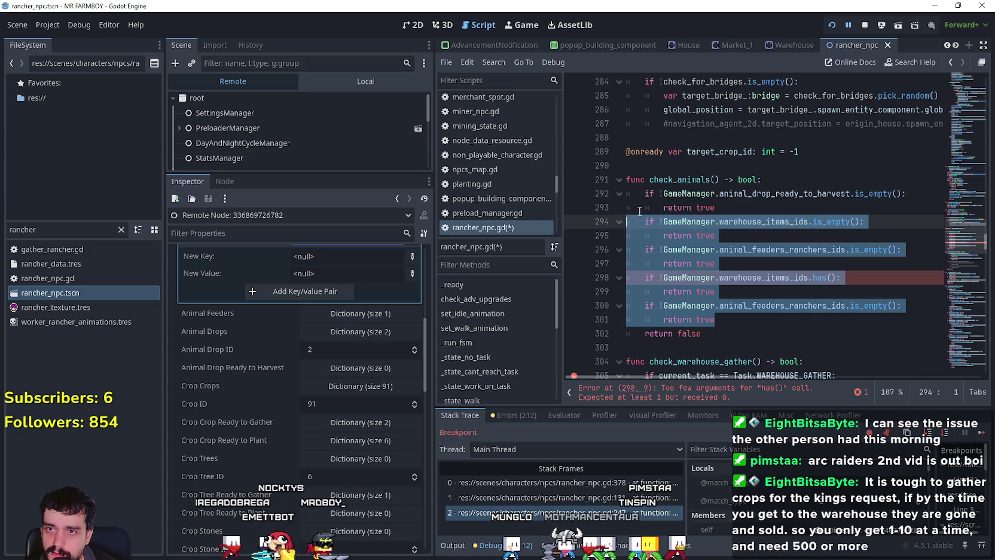
pyautogui.hotkey('ctrl', 'k')
pyautogui.click(740, 207)
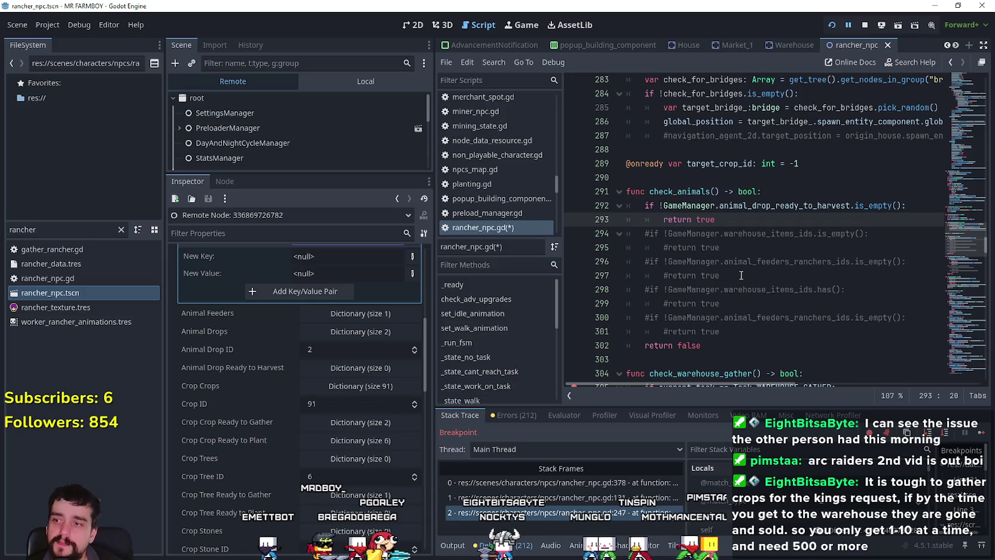
pyautogui.click(740, 292)
pyautogui.click(740, 318)
pyautogui.click(747, 330)
pyautogui.scroll(3, 749, 311)
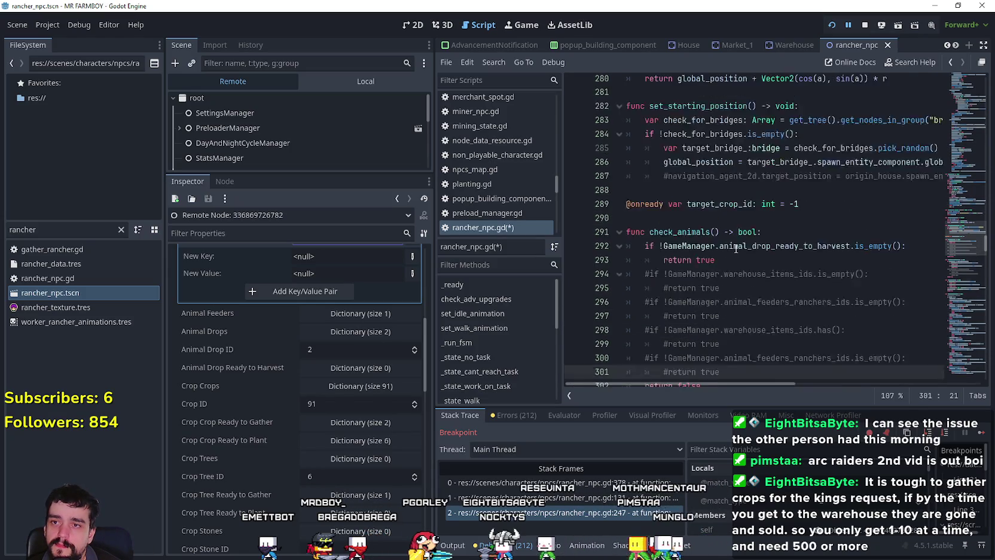
pyautogui.click(766, 304)
pyautogui.hotkey('ctrl', 's')
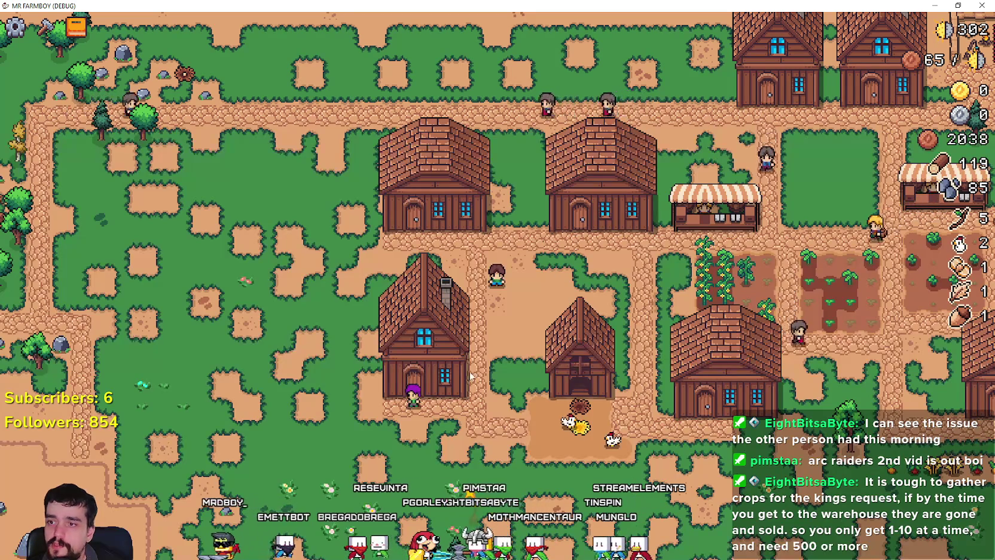
# - Take a worker out of the house beds in the game
pyautogui.click(441, 374)
pyautogui.click(446, 407)
pyautogui.click(539, 224)
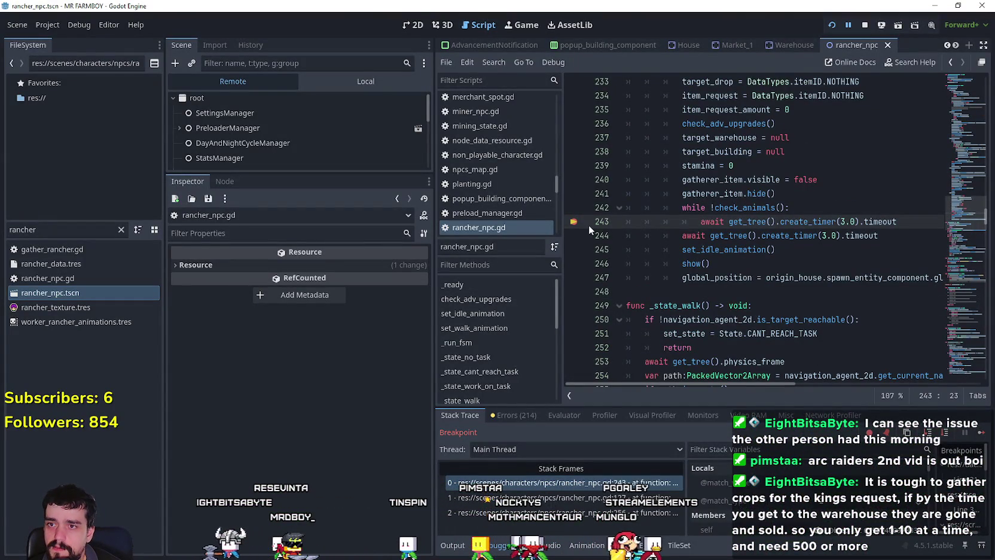
# - Resume the game and open the coop until the line 384 breakpoint hits, then continue
pyautogui.click(978, 435)
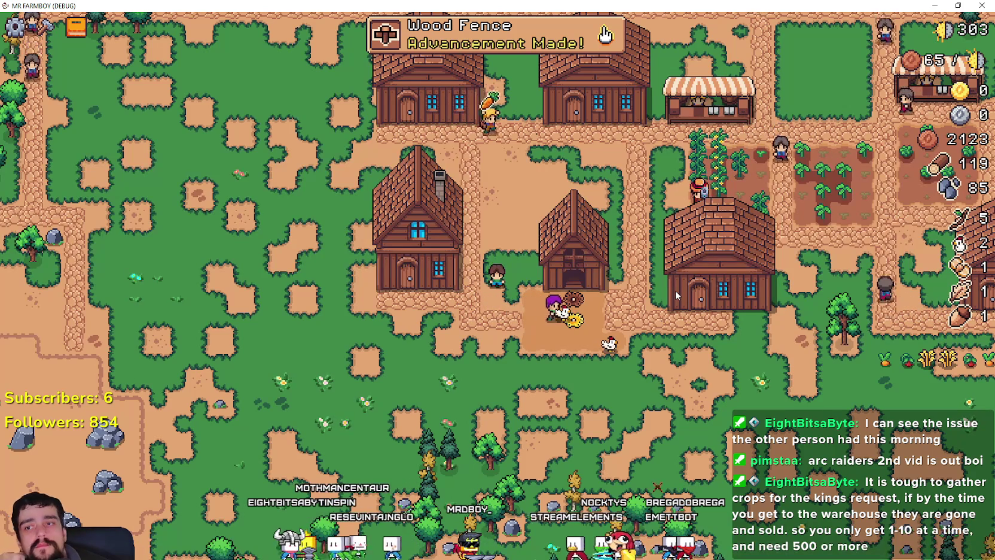
pyautogui.click(553, 224)
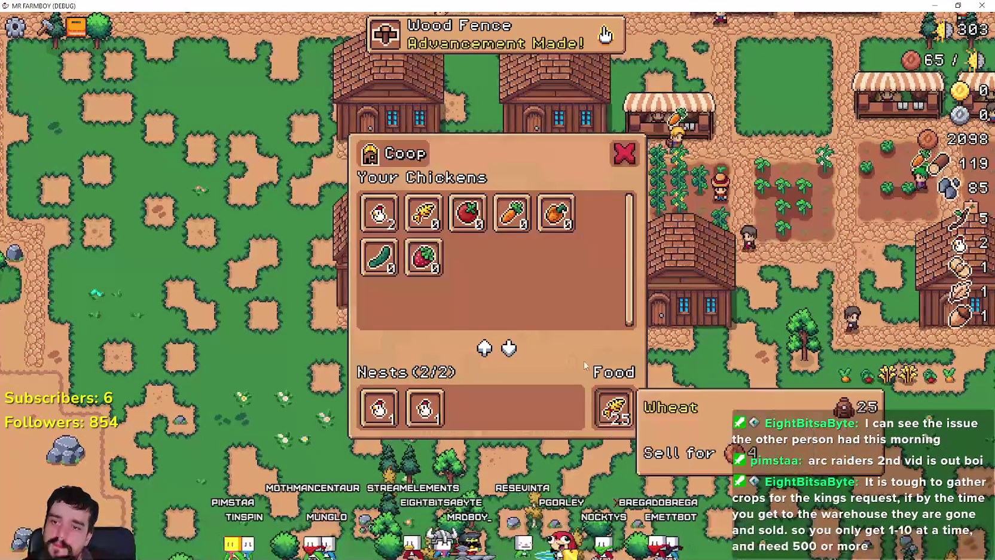
pyautogui.press('Escape')
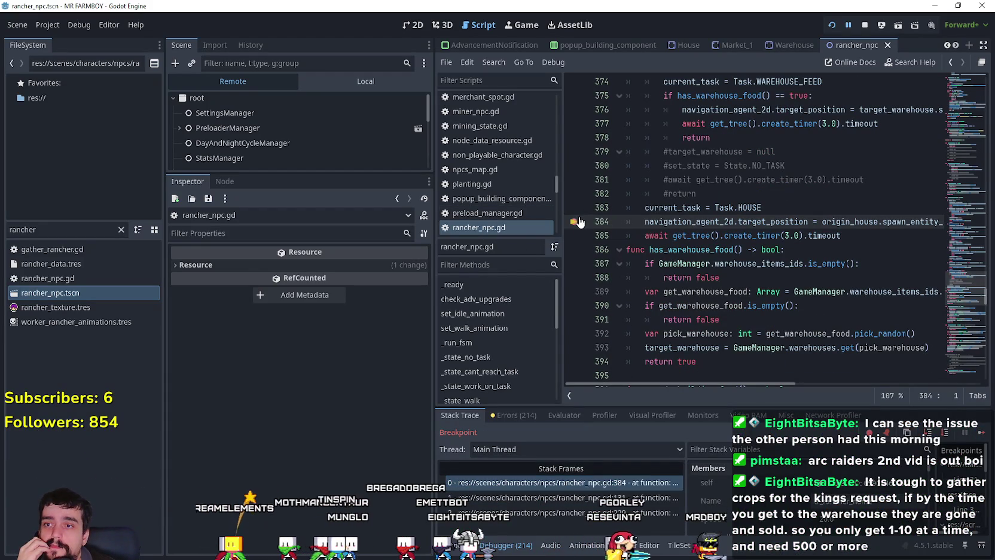
pyautogui.click(971, 437)
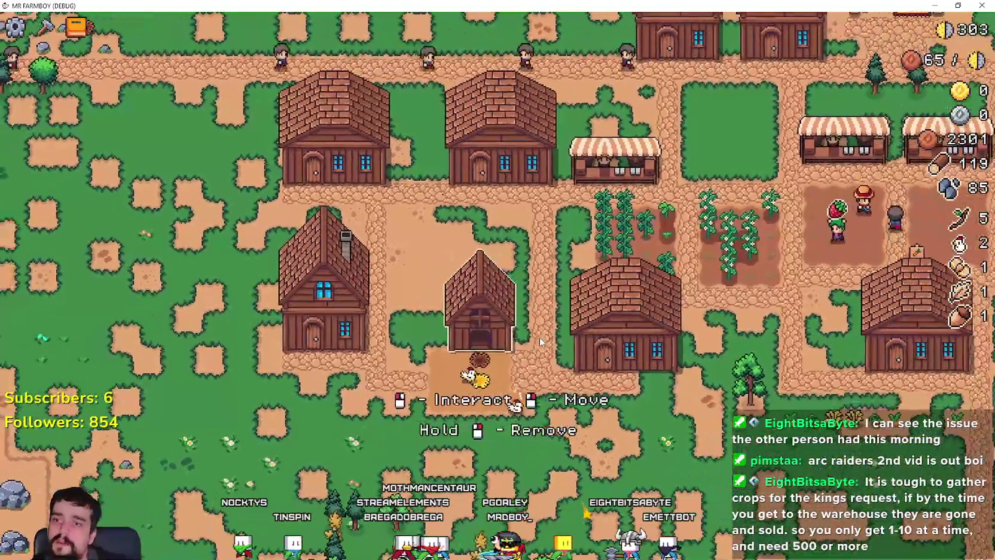
# - Check the chicken coop panel, then open a house panel showing both beds filled (2/2)
pyautogui.click(539, 338)
pyautogui.press('Escape')
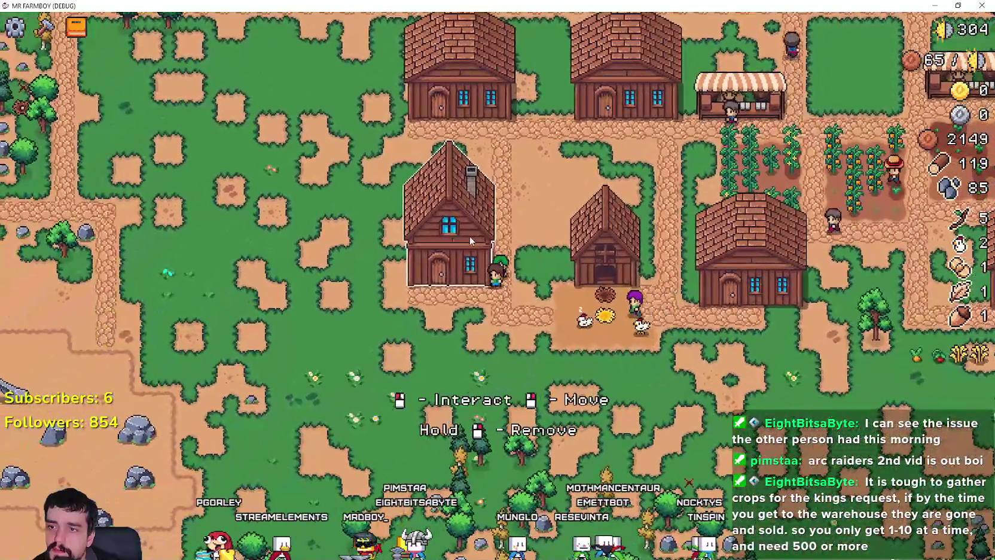
pyautogui.click(469, 239)
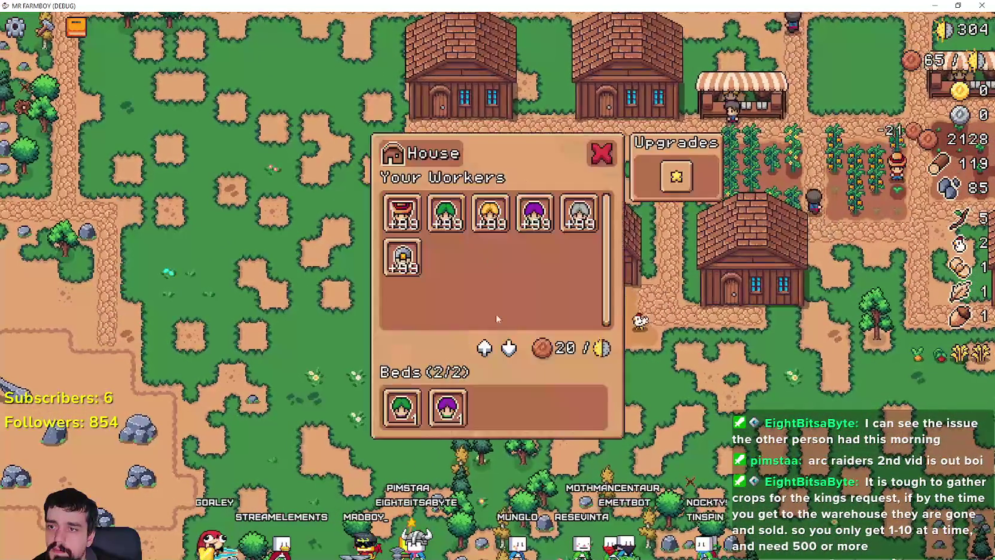
# - Close the house panel and check the coop and warehouse inventory panels
pyautogui.press('Escape')
pyautogui.click(579, 268)
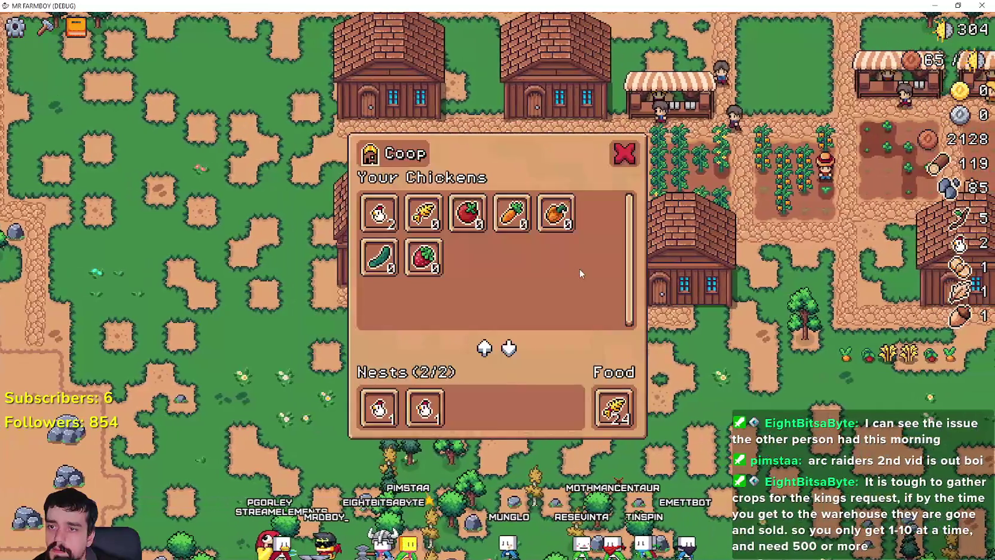
pyautogui.press('Escape')
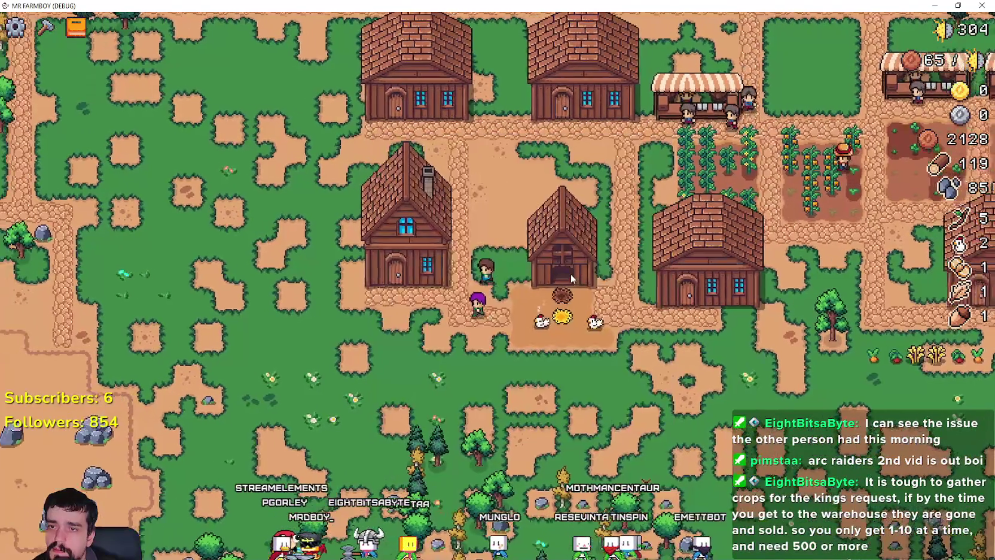
pyautogui.scroll(-3, 570, 275)
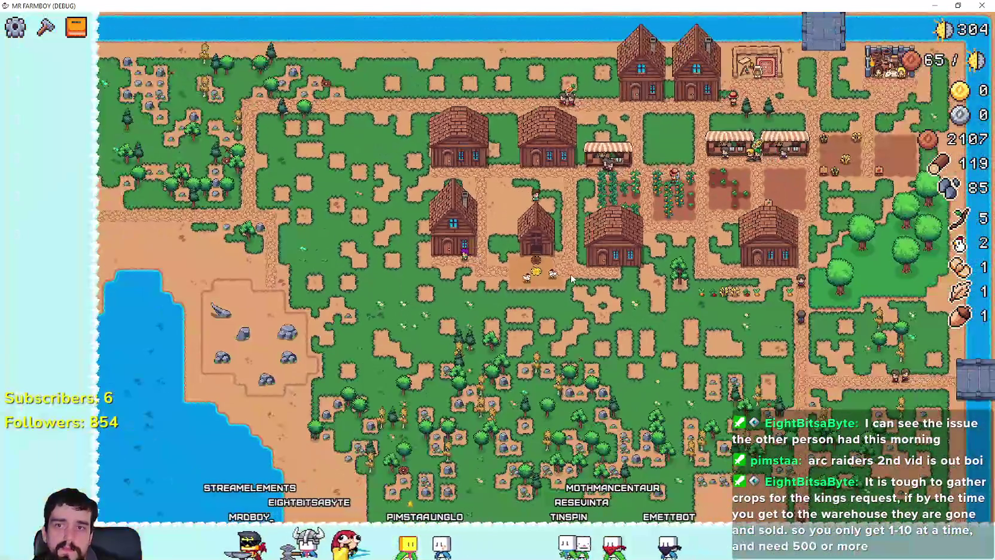
pyautogui.scroll(3, 571, 277)
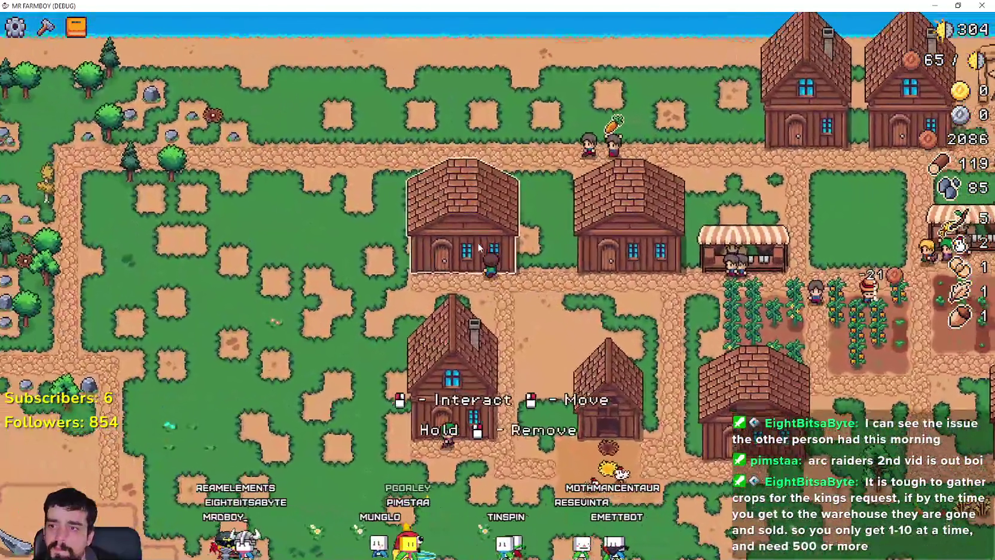
pyautogui.click(478, 243)
pyautogui.press('Escape')
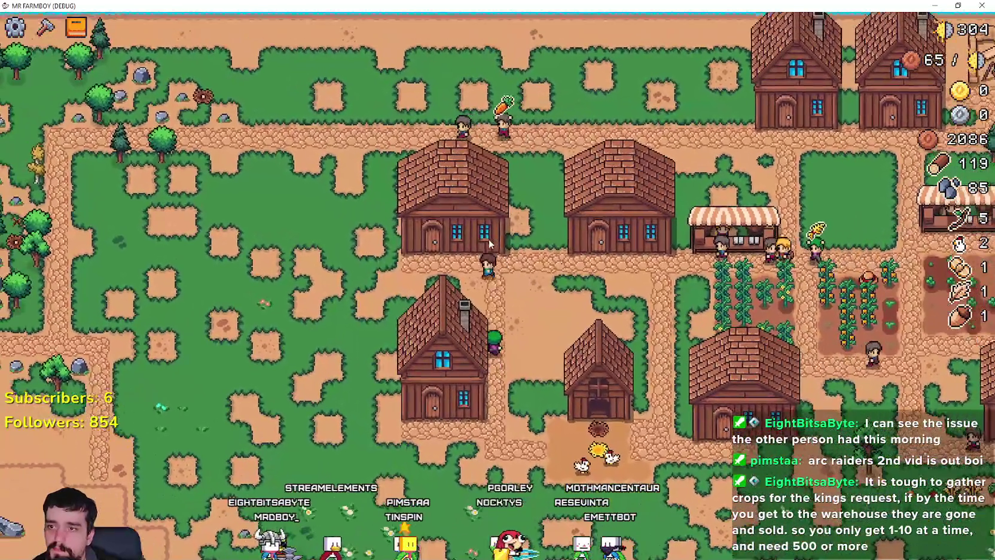
pyautogui.click(489, 242)
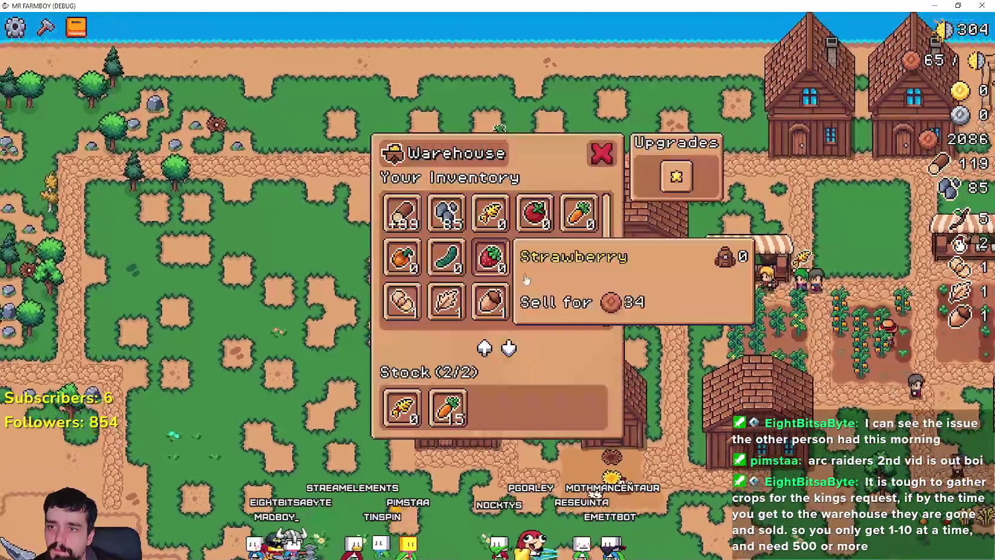
pyautogui.press('Escape')
# - Zoom the map out and in, recheck the warehouse inventory, then stop the test game
pyautogui.scroll(2, 457, 301)
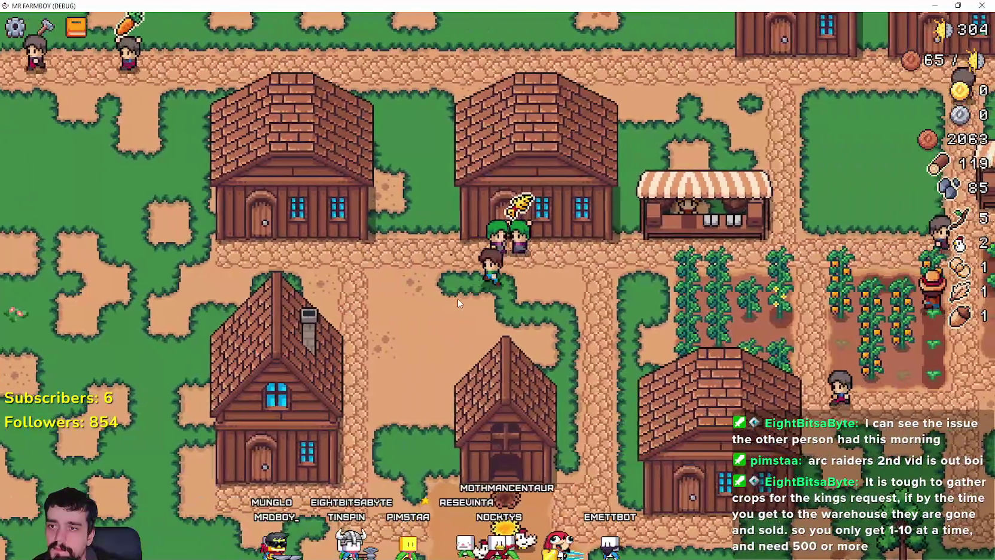
pyautogui.scroll(-2, 458, 303)
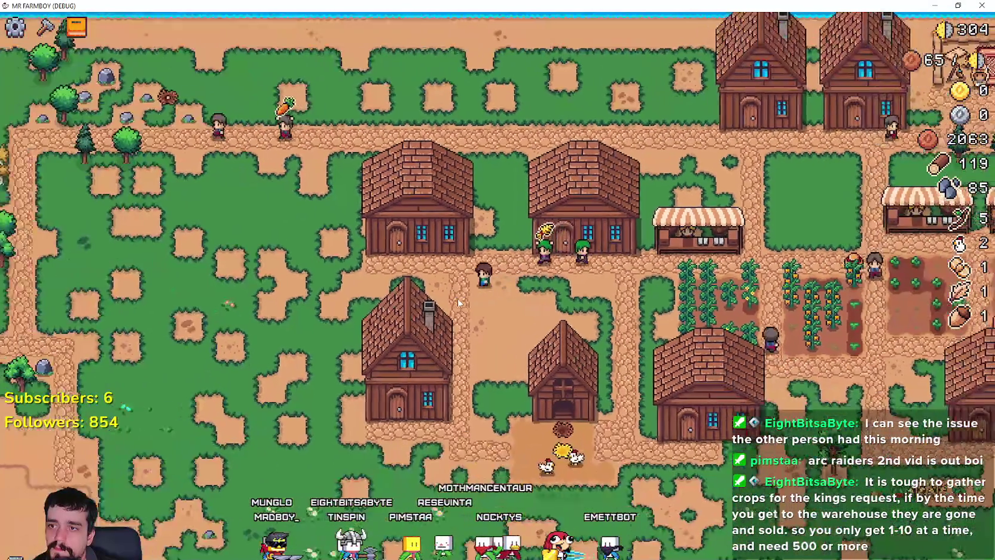
pyautogui.scroll(3, 587, 300)
pyautogui.scroll(-2, 588, 296)
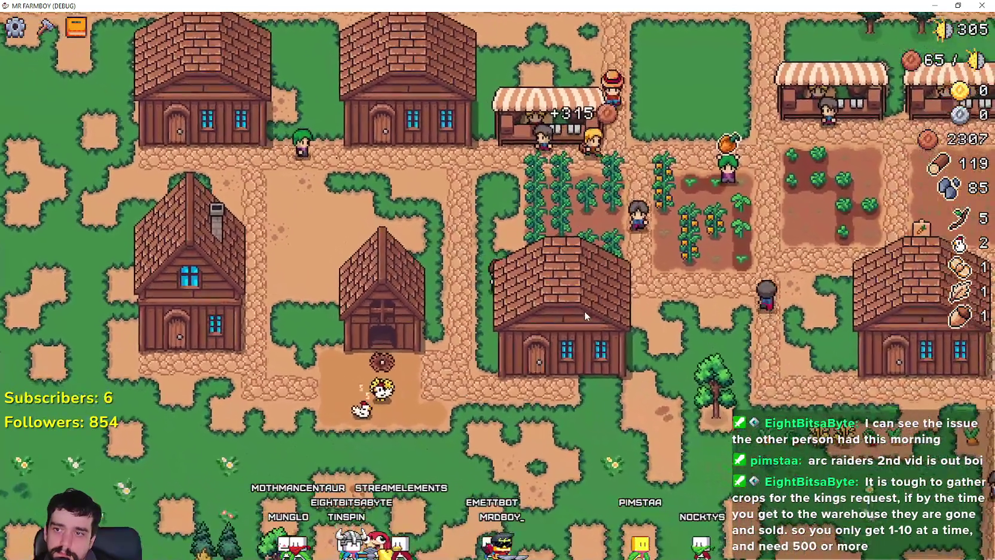
pyautogui.click(585, 311)
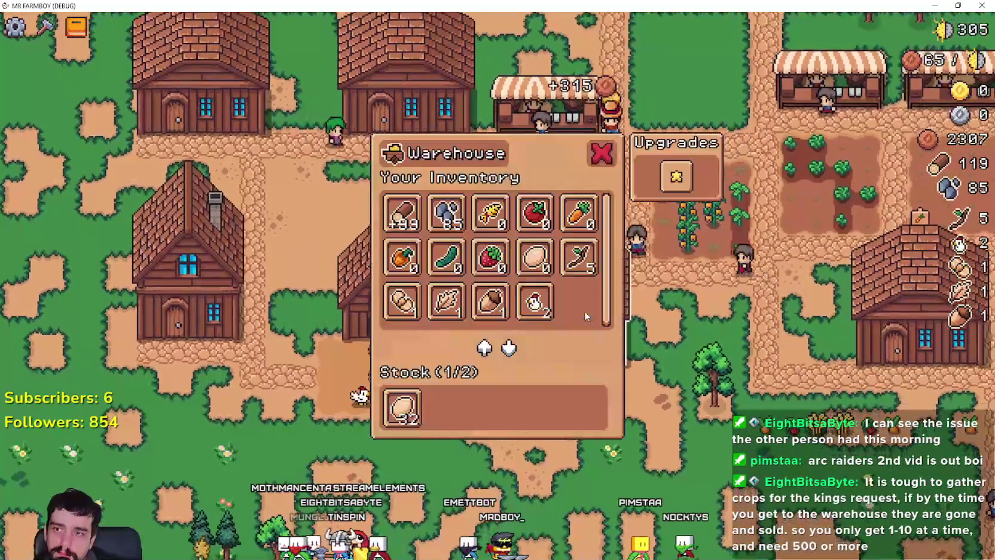
pyautogui.press('Escape')
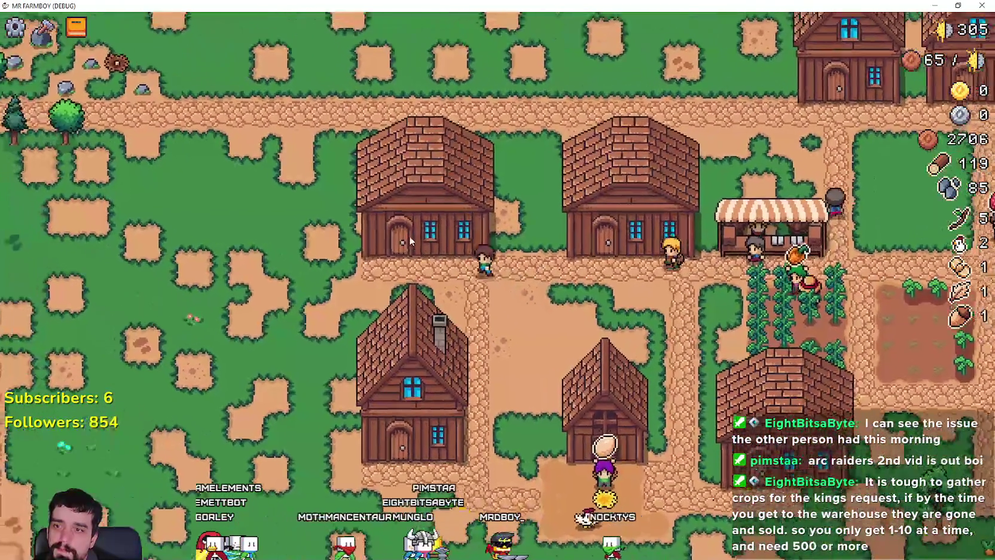
pyautogui.click(409, 236)
pyautogui.press('e')
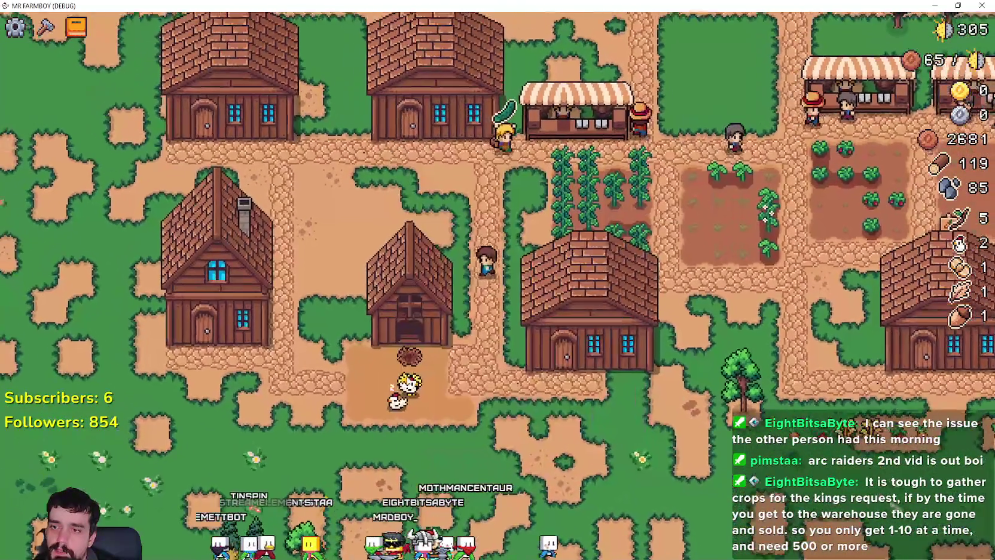
pyautogui.moveTo(478, 332)
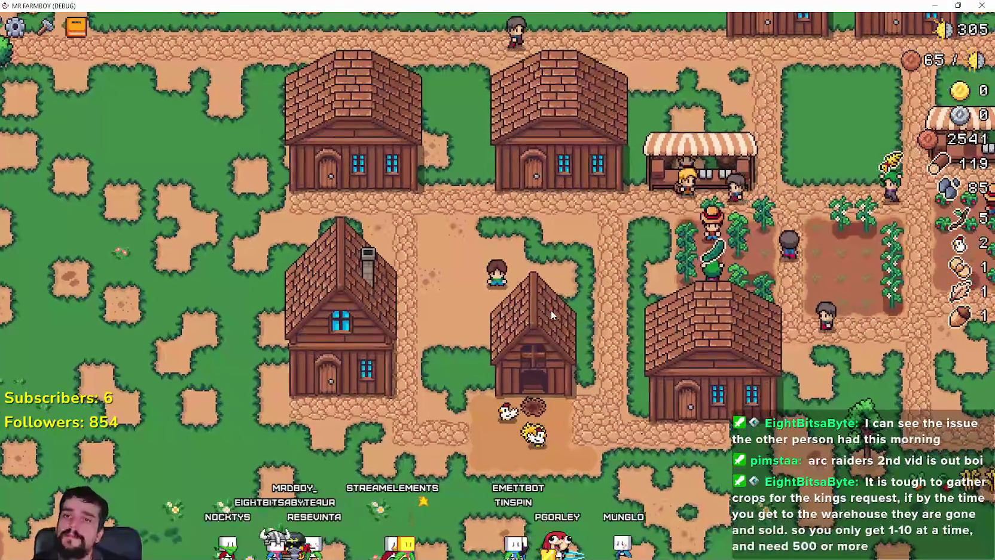
pyautogui.scroll(-5, 535, 306)
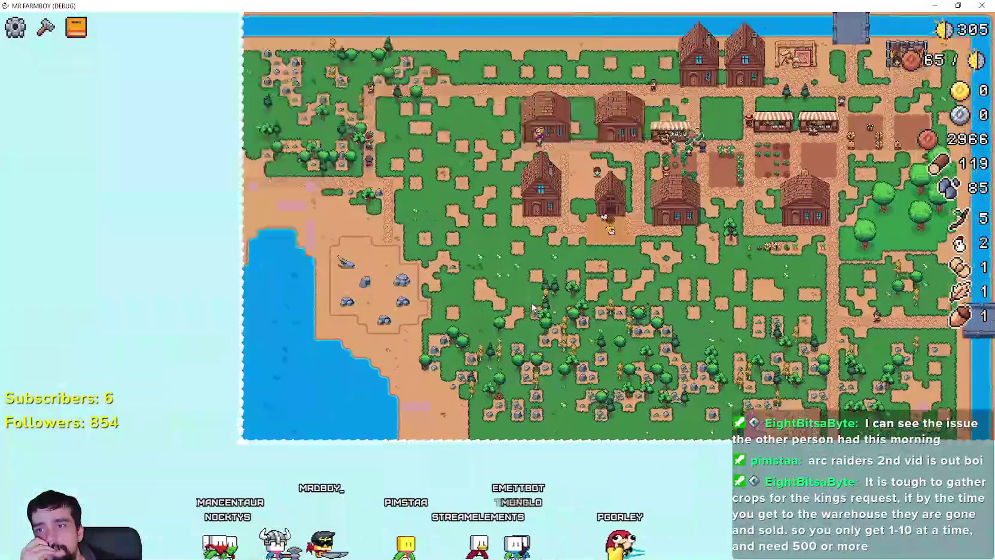
pyautogui.scroll(5, 531, 307)
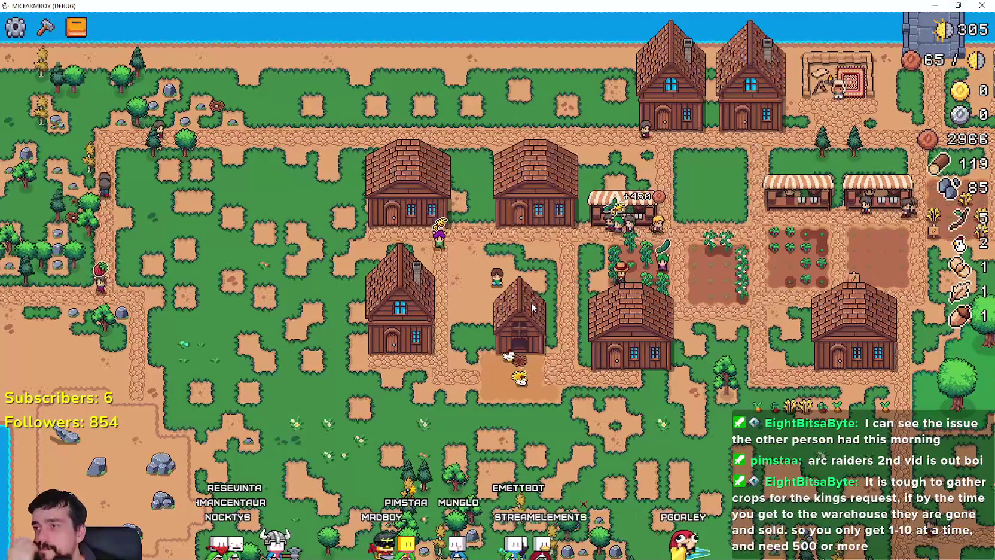
pyautogui.scroll(2, 529, 304)
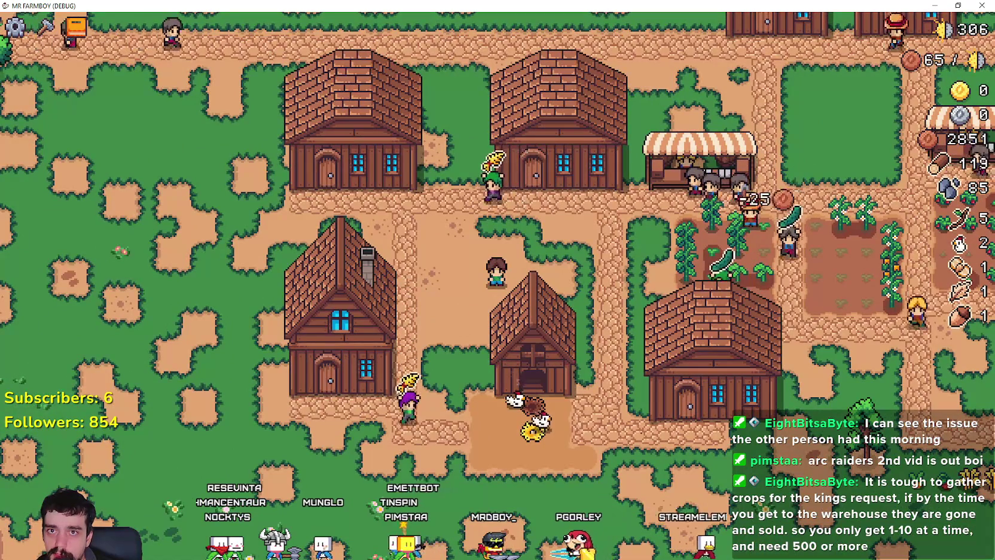
pyautogui.click(983, 7)
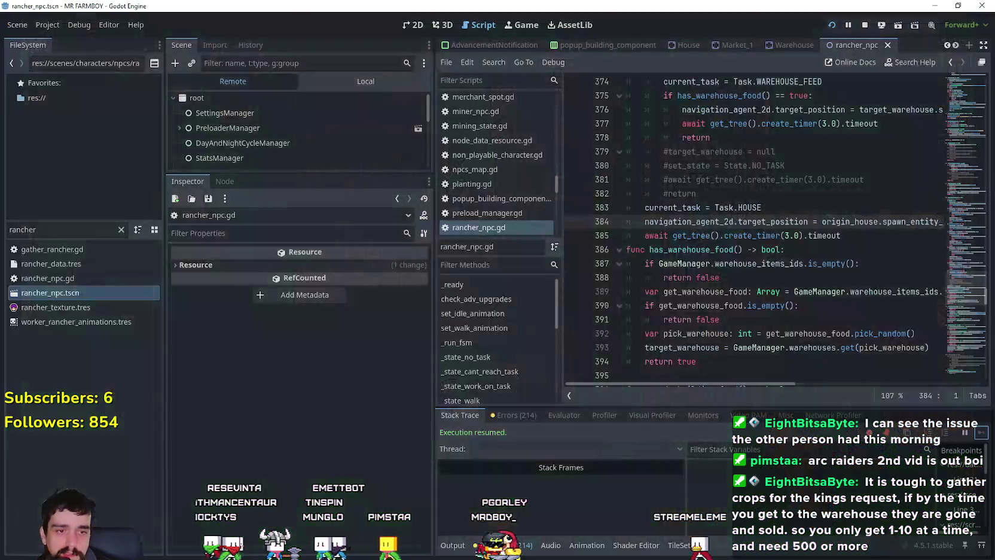
# - Open the Export dialog from the Project menu and select the Windows Desktop preset
pyautogui.click(42, 28)
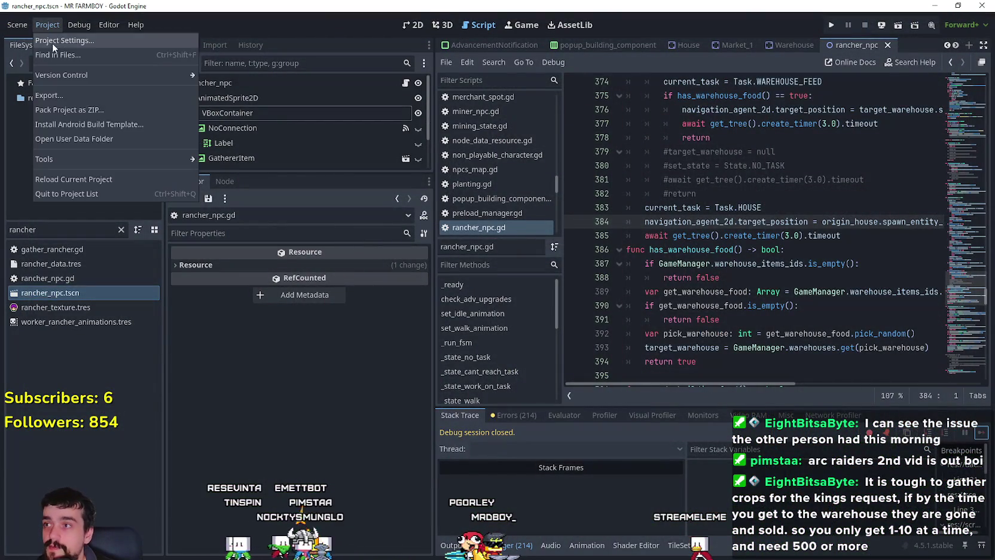
pyautogui.click(85, 96)
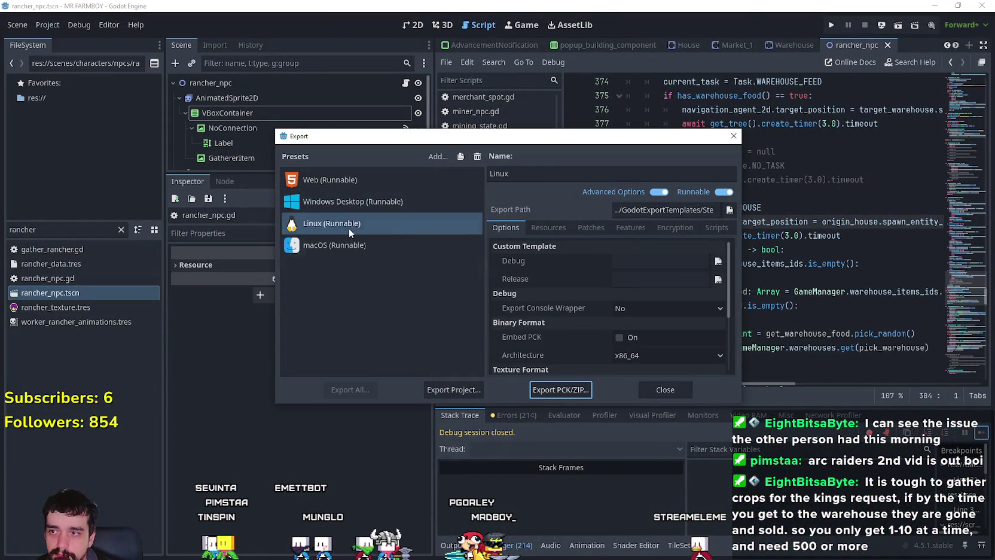
pyautogui.click(353, 202)
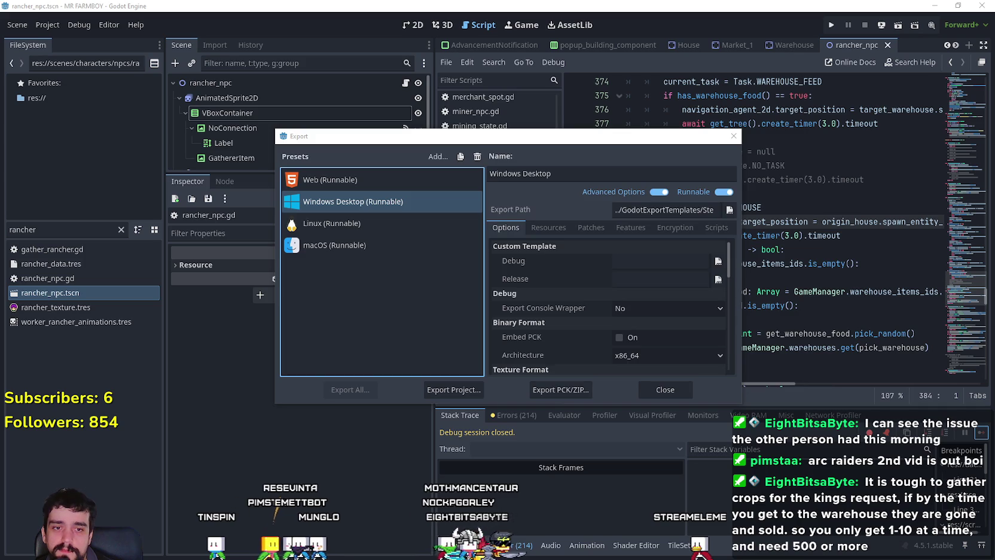
# - Delete both old zip archives from the NewExport folder
pyautogui.hotkey('alt', 'Tab')
pyautogui.hotkey('ctrl', 'a')
pyautogui.rightClick(328, 222)
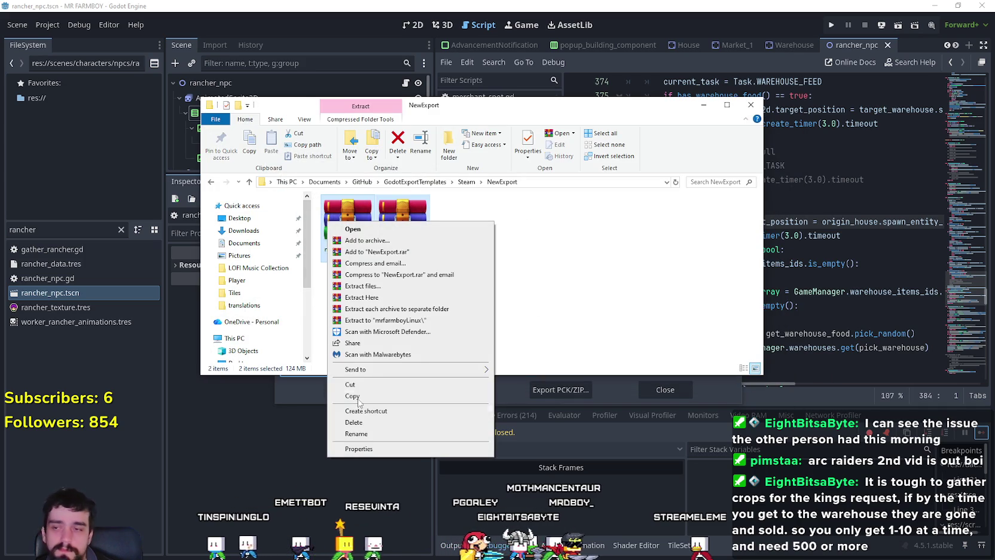
pyautogui.click(354, 422)
pyautogui.hotkey('alt', 'Tab')
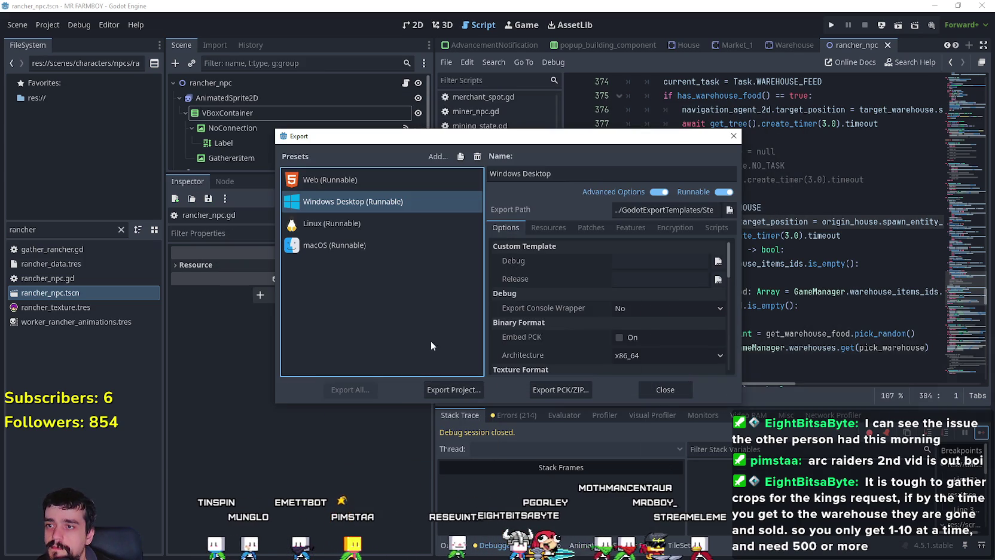
# - Export the Windows Desktop build into NewExport, then select the Linux preset
pyautogui.click(454, 389)
pyautogui.press('Return')
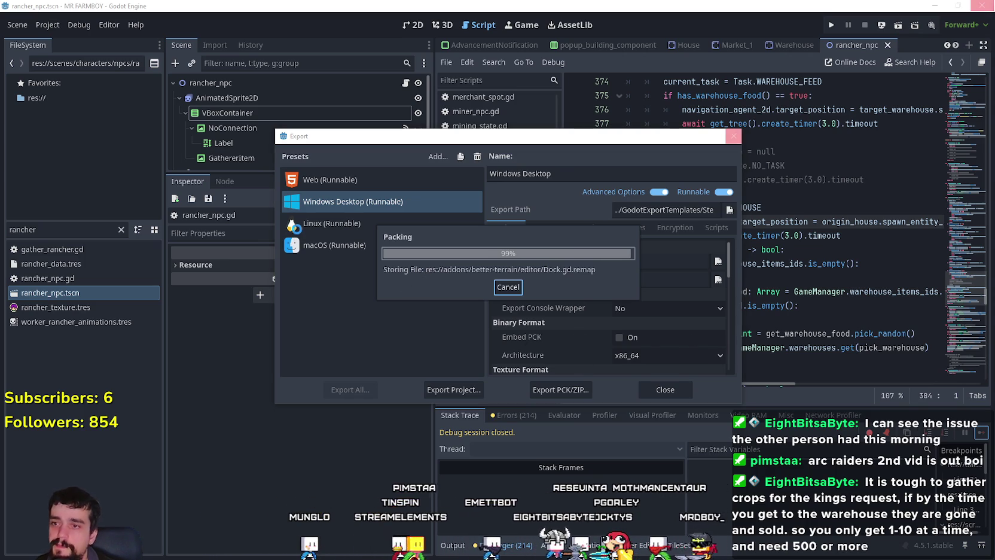
pyautogui.click(314, 224)
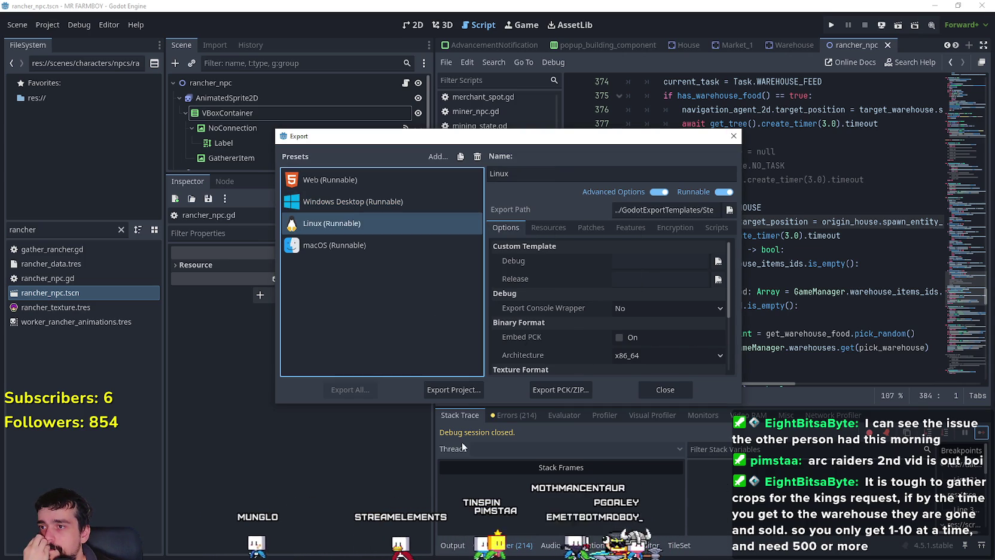
# - Export the Linux build to NewExport and refresh the folder to show its files
pyautogui.click(469, 392)
pyautogui.click(398, 446)
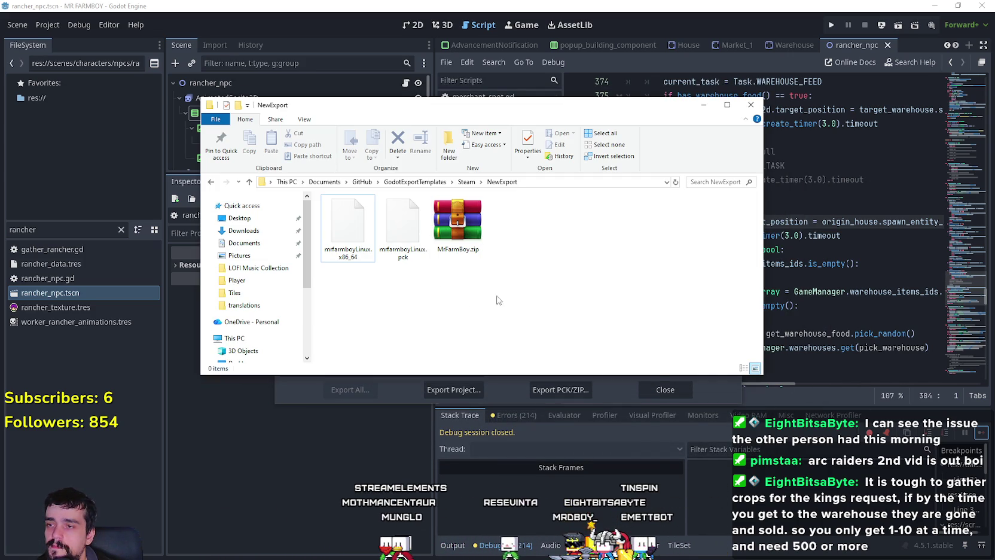
pyautogui.rightClick(536, 283)
pyautogui.click(553, 320)
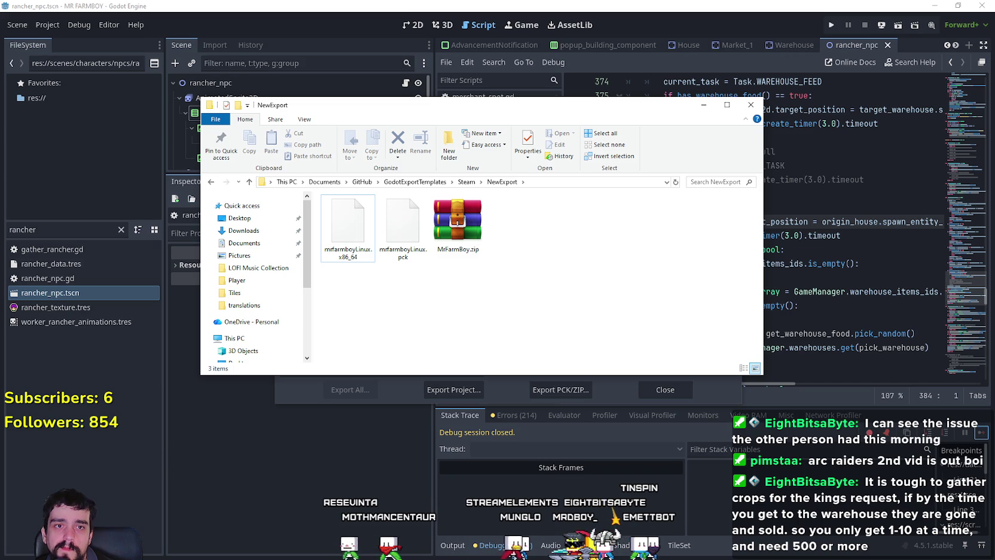
# - Open MrFarmBoy.zip in WinRAR to check its .pck and .exe contents
pyautogui.rightClick(461, 288)
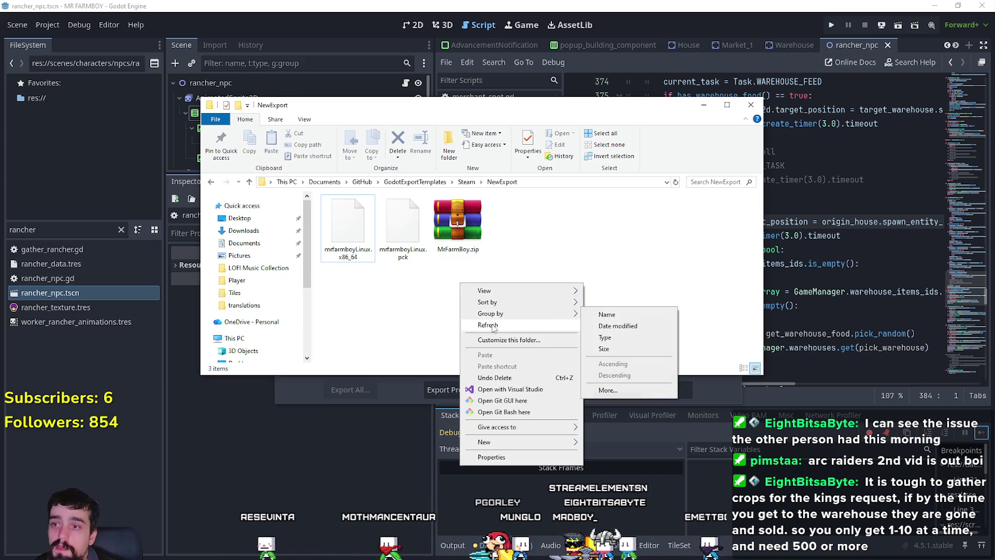
pyautogui.press('Escape')
pyautogui.click(454, 222)
pyautogui.doubleClick(454, 222)
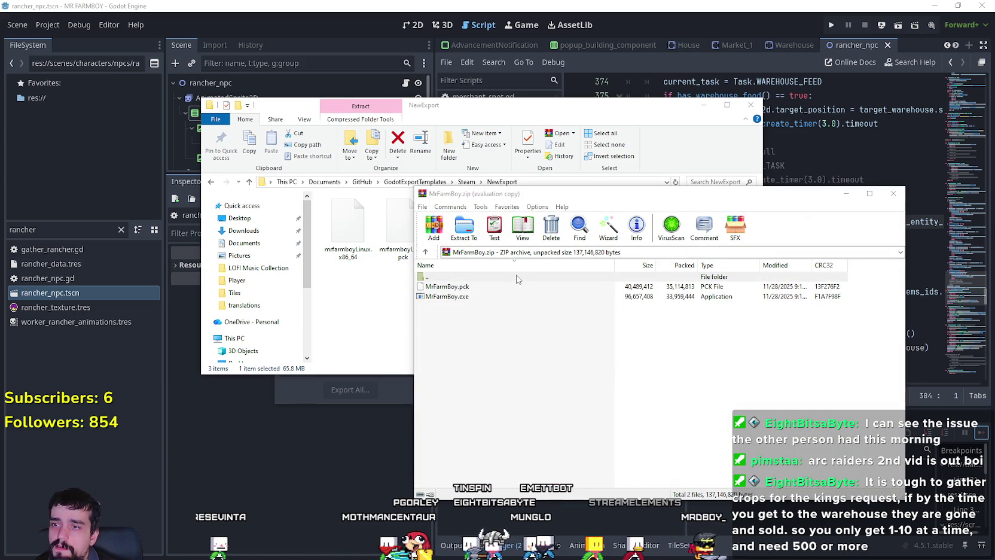
# - Pack the Linux .pck and .x86_64 files from NewExport into mrfarmboyLinux.zip using WinRAR
pyautogui.doubleClick(427, 276)
pyautogui.click(455, 296)
pyautogui.keyDown('shift'); pyautogui.click(458, 306); pyautogui.keyUp('shift')
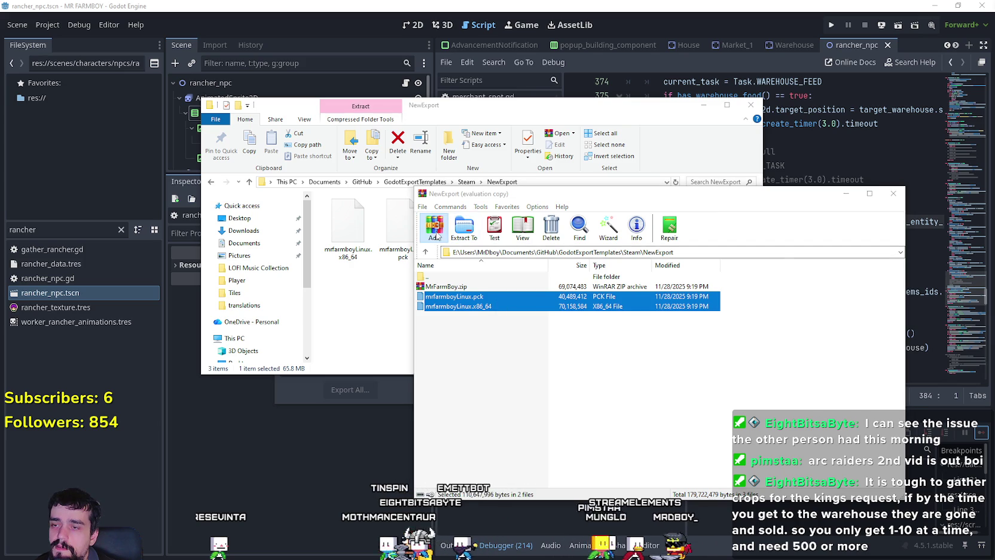
pyautogui.click(433, 227)
pyautogui.click(660, 443)
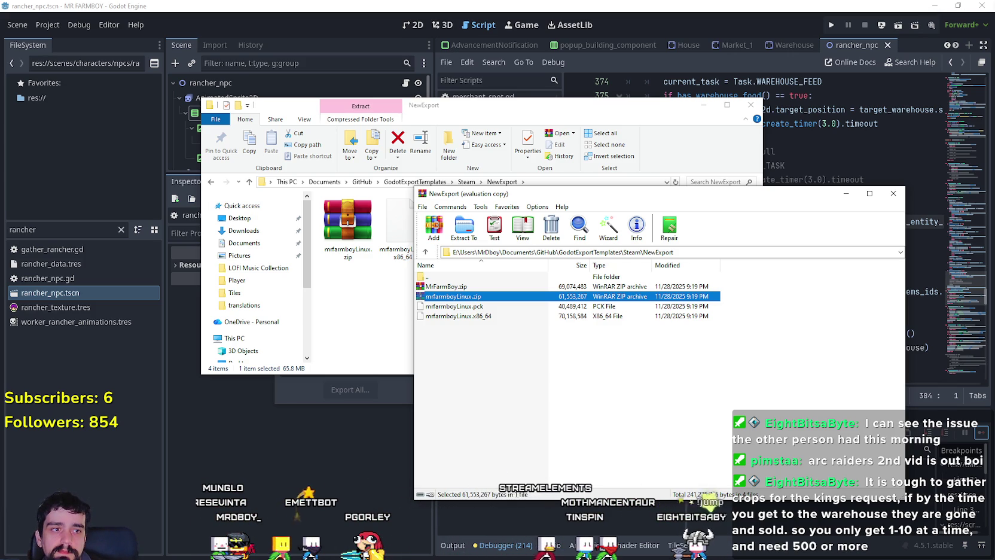
pyautogui.click(199, 387)
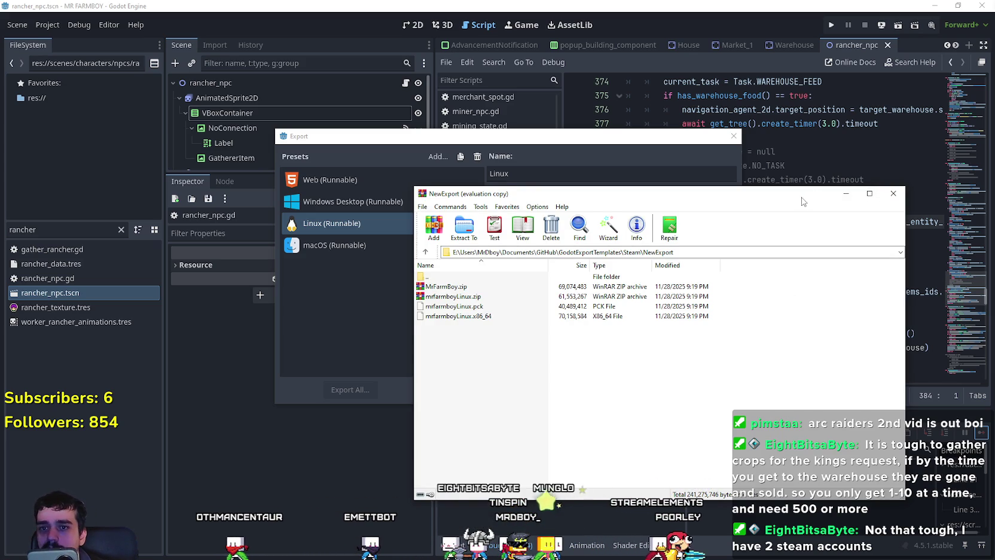
# - Close WinRAR and delete the loose Linux .pck and .x86_64 files from NewExport
pyautogui.moveTo(804, 200); pyautogui.dragTo(813, 151)
pyautogui.click(905, 144)
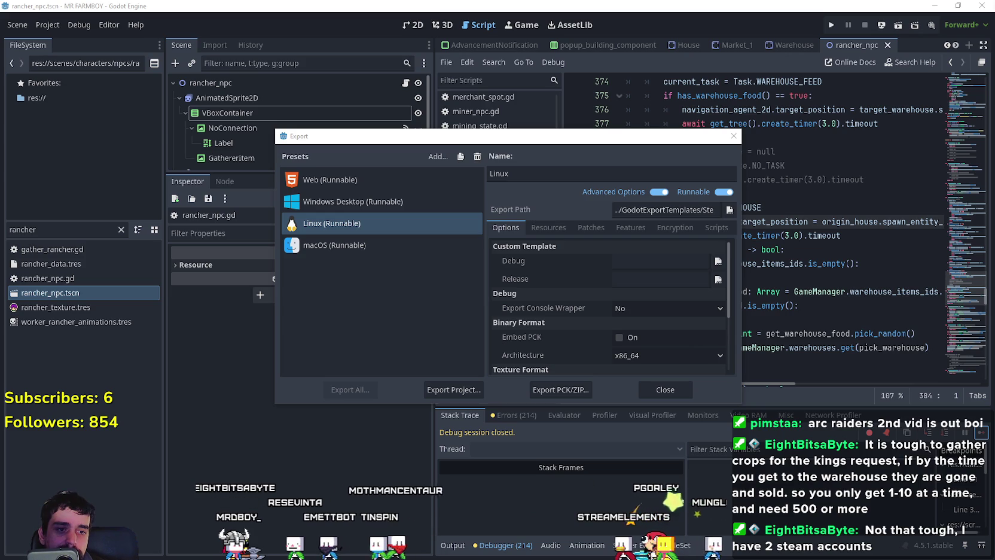
pyautogui.moveTo(481, 299); pyautogui.dragTo(383, 227)
pyautogui.rightClick(422, 245)
pyautogui.click(442, 387)
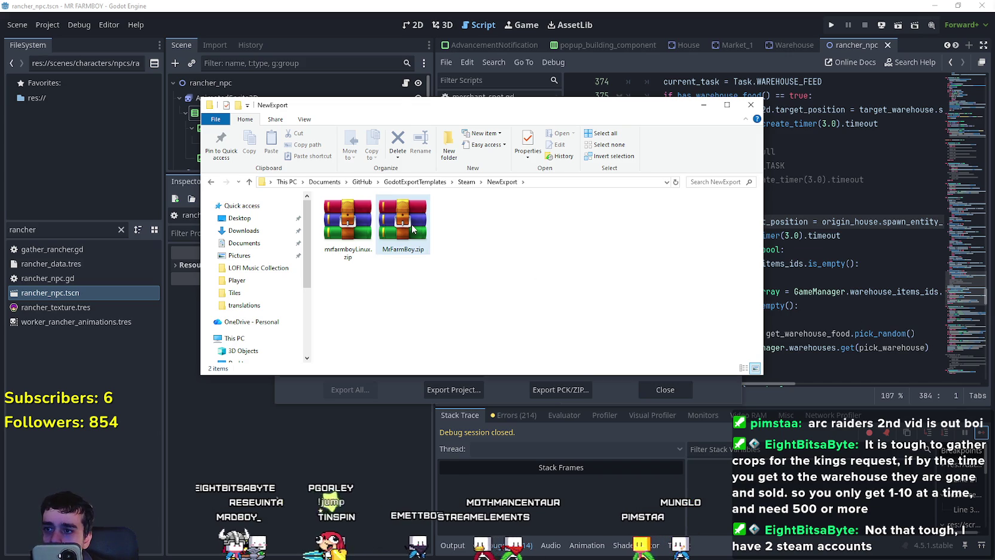
# - Check the size and details of mrfarmboyLinux.zip in its Properties
pyautogui.click(360, 234)
pyautogui.rightClick(360, 233)
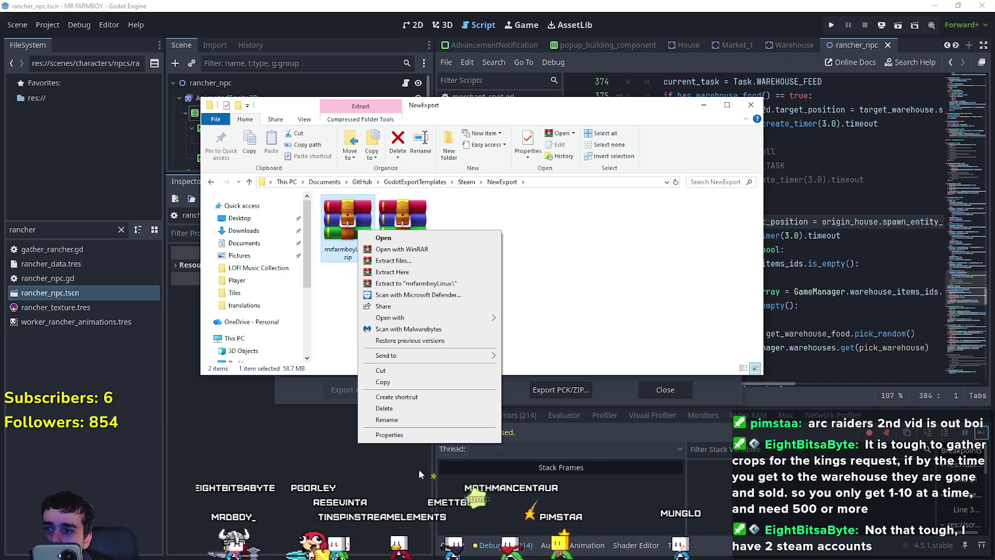
pyautogui.click(395, 437)
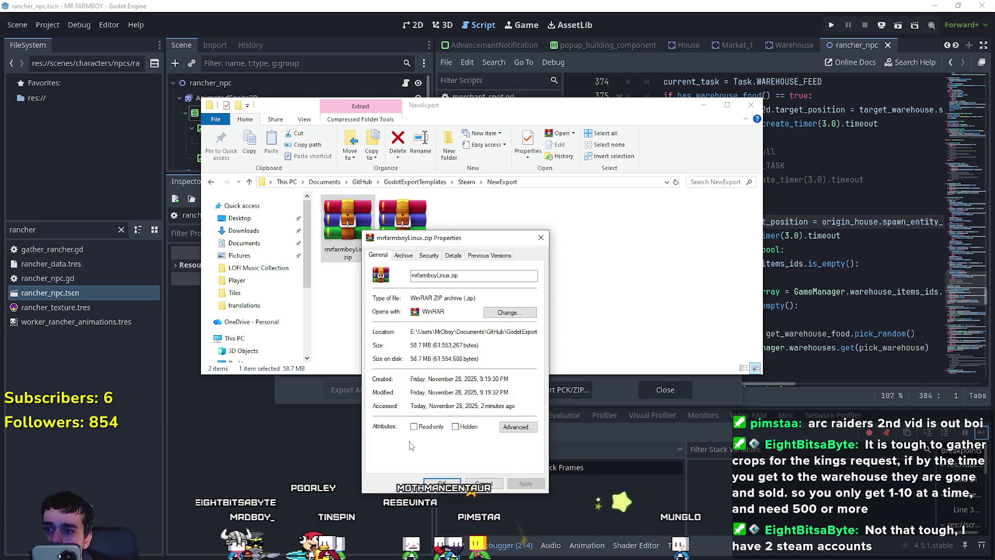
pyautogui.click(485, 482)
pyautogui.click(517, 290)
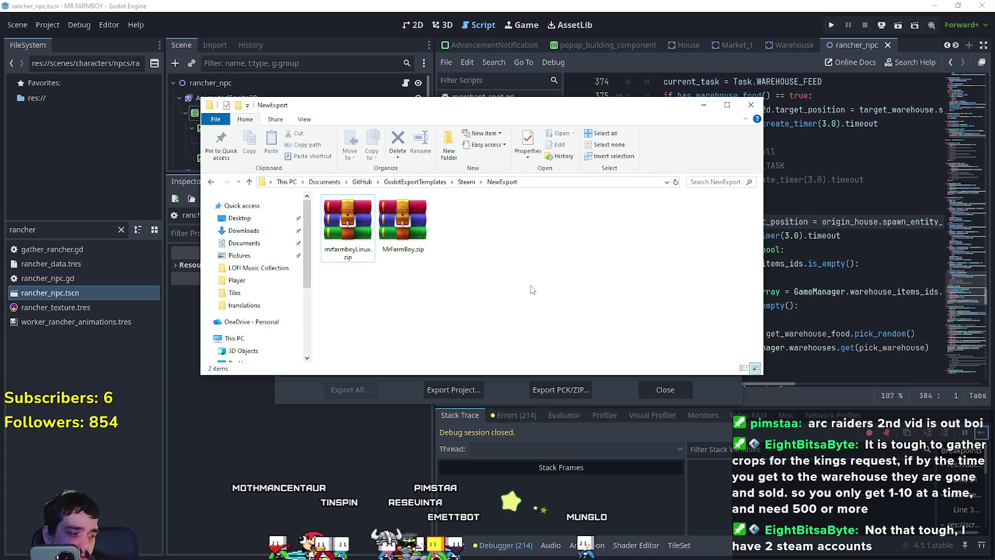
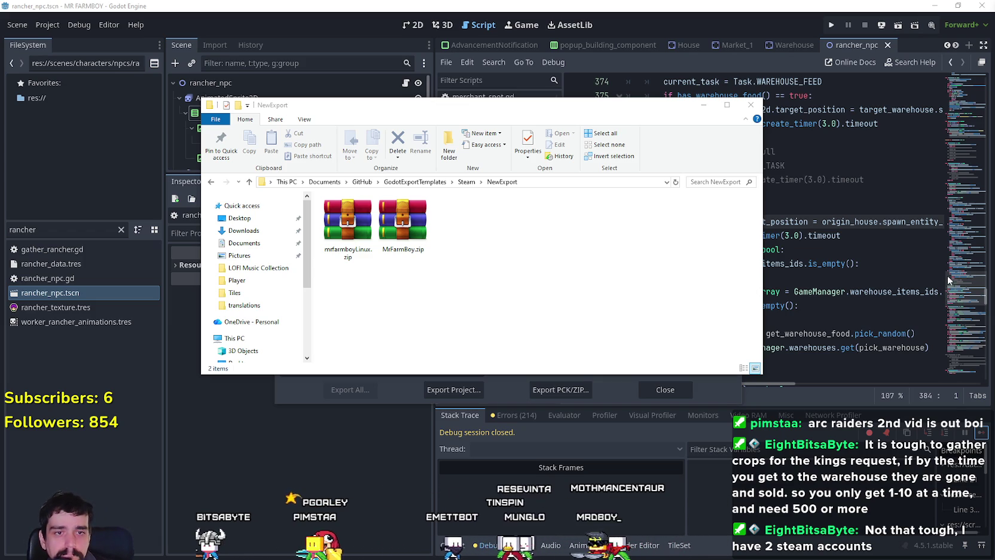
# - Check the sizes of MrFarmBoy.zip and mfarmboyLinux.zip, then clear the selection
pyautogui.click(403, 224)
pyautogui.click(347, 224)
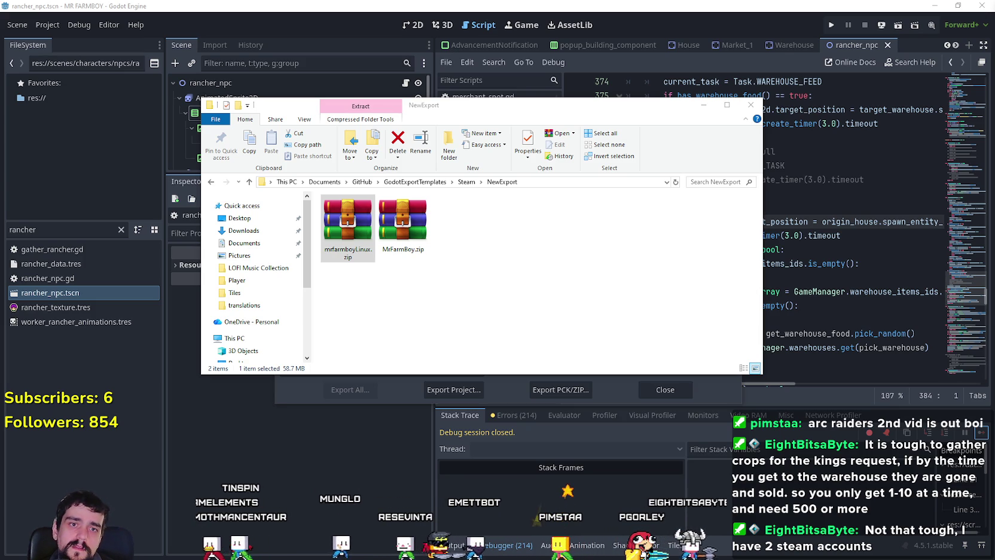
pyautogui.click(435, 293)
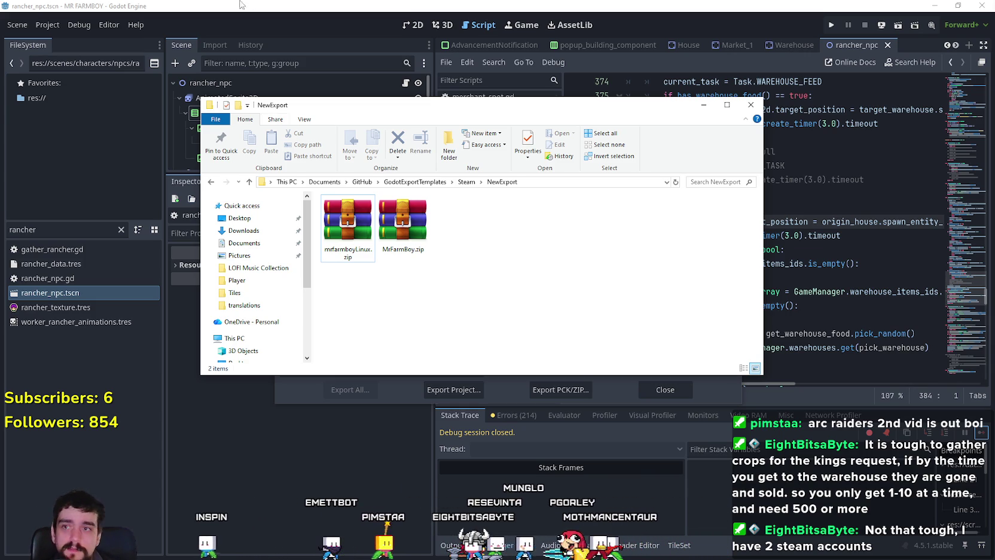
# - Close the NewExport folder and Godot's export settings, and minimize Godot and the logs window
pyautogui.click(751, 105)
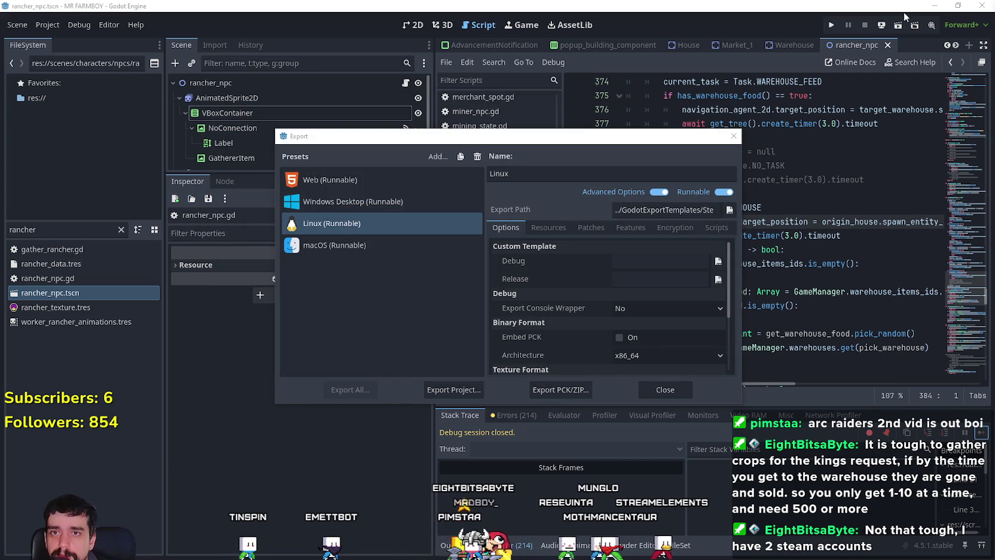
pyautogui.click(734, 136)
pyautogui.click(933, 6)
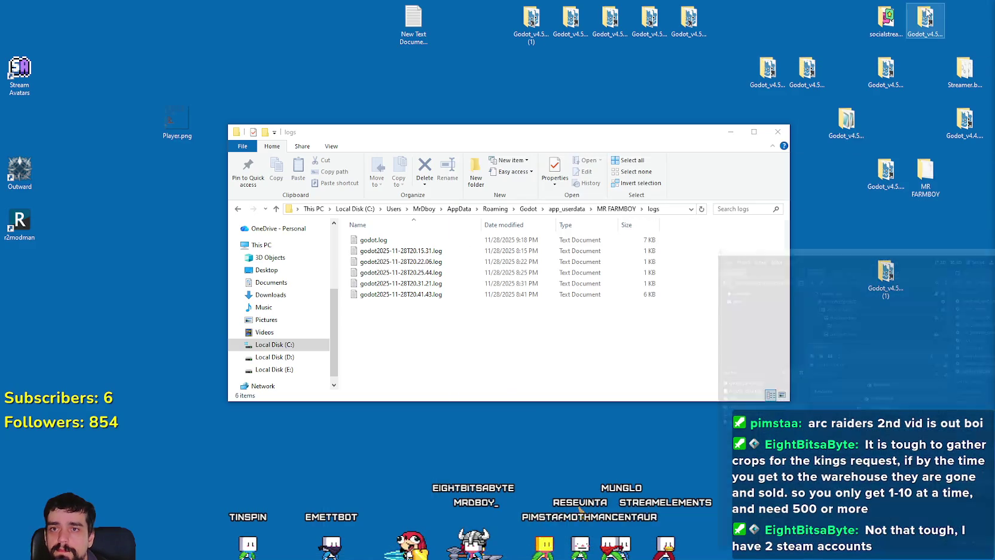
pyautogui.click(728, 131)
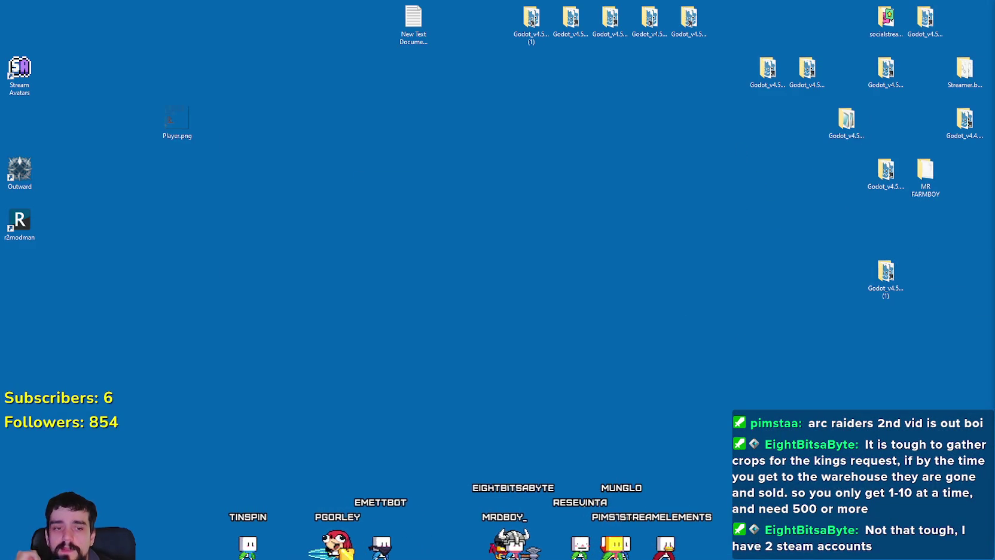
# - Close Aseprite with Player.png and bring up Discord's enlarged Garlic shop screenshot
pyautogui.hotkey('alt', 'Tab')
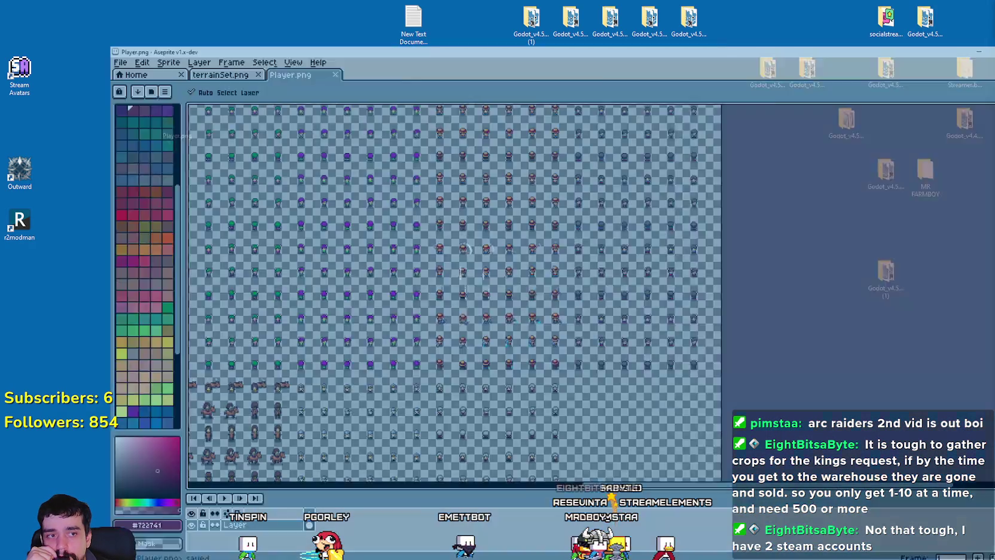
pyautogui.click(985, 17)
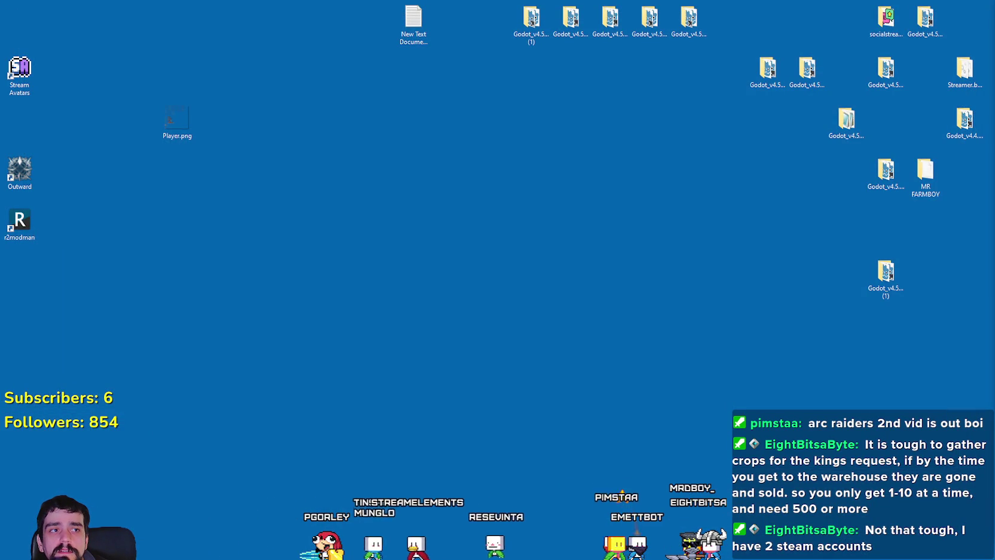
pyautogui.hotkey('alt', 'Tab')
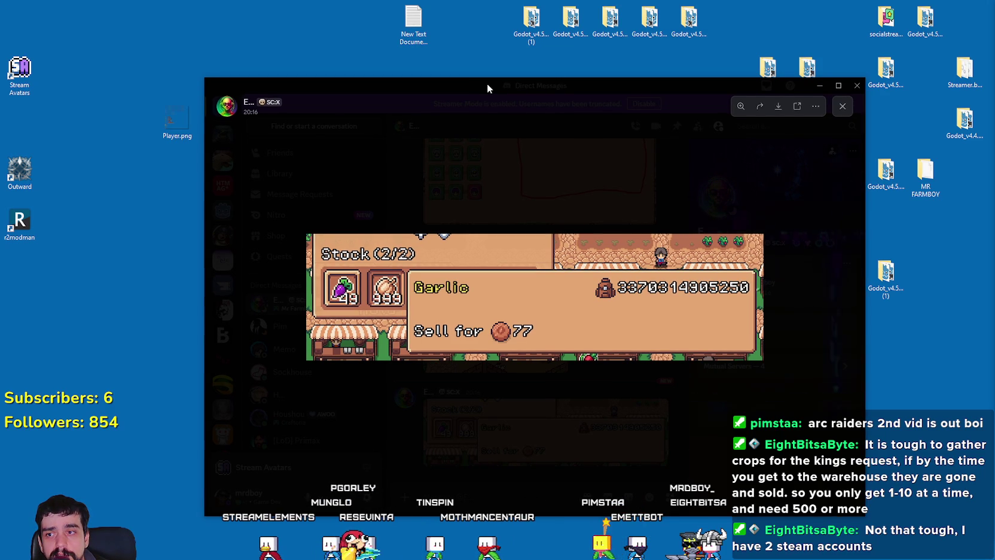
pyautogui.hotkey('alt', 'Tab')
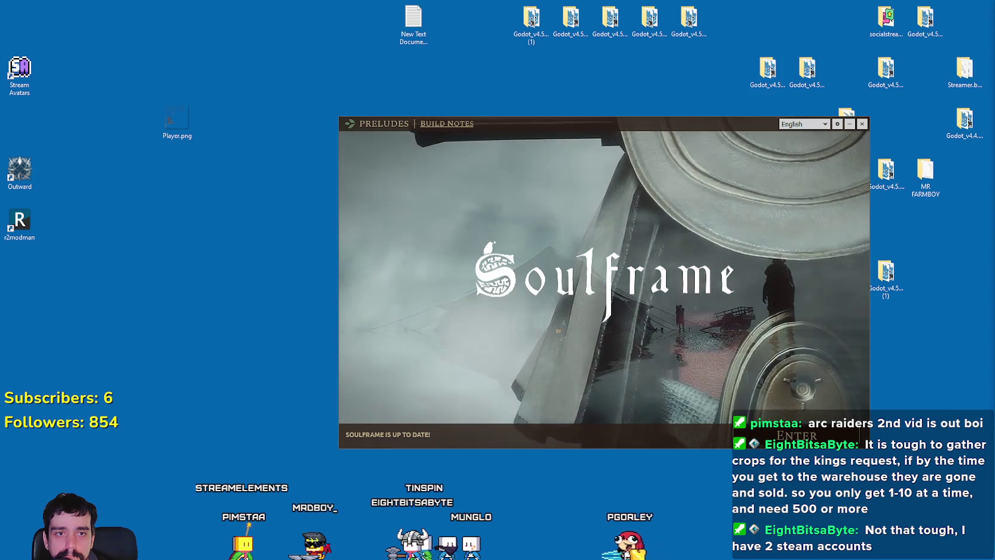
# - Start Soulframe from the launcher's Play button
pyautogui.click(797, 435)
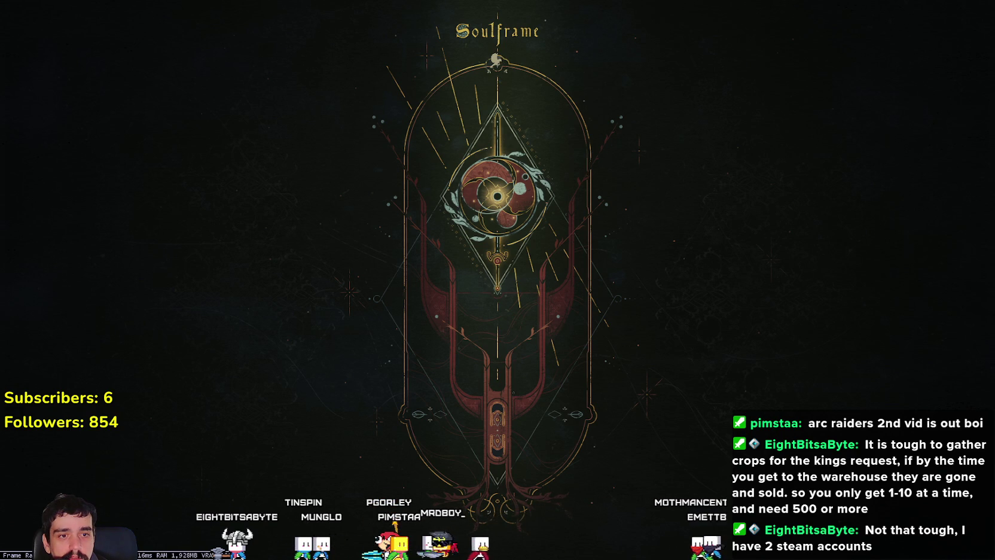
# - Pull the chat over the game, ban all three spam accounts from their message menus, then hide it
pyautogui.moveTo(994, 114)
pyautogui.mouseDown()
pyautogui.moveTo(569, 114)
pyautogui.moveTo(588, 87)
pyautogui.mouseUp()
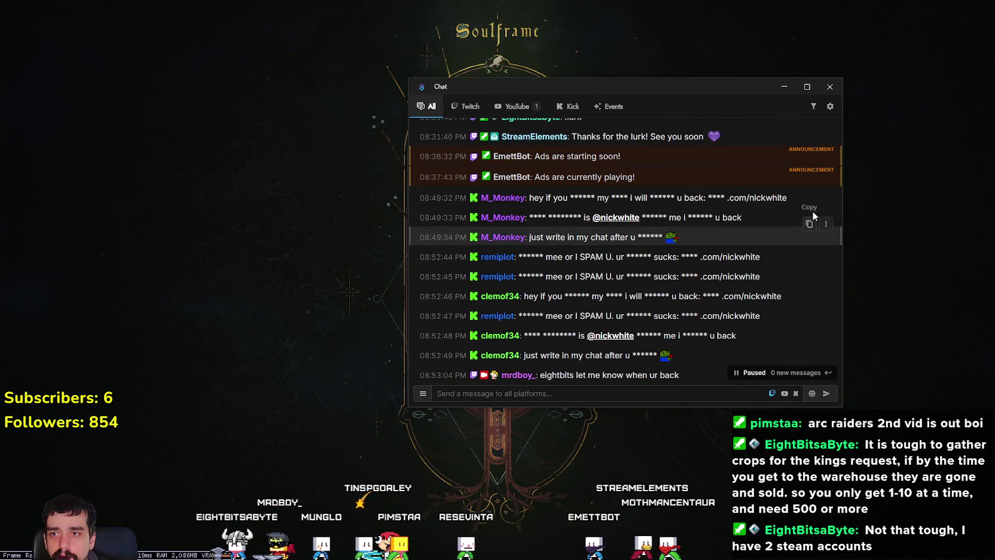
pyautogui.click(826, 185)
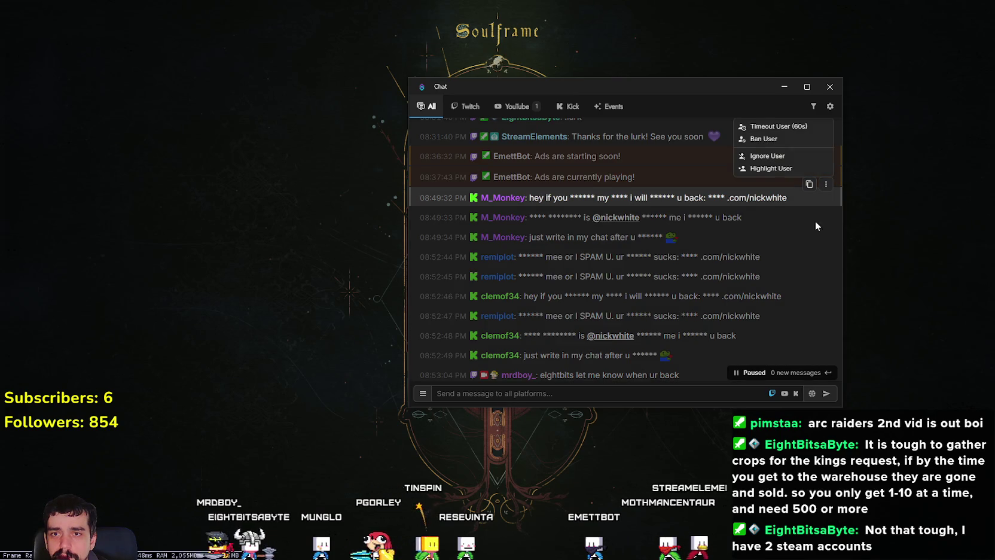
pyautogui.click(773, 140)
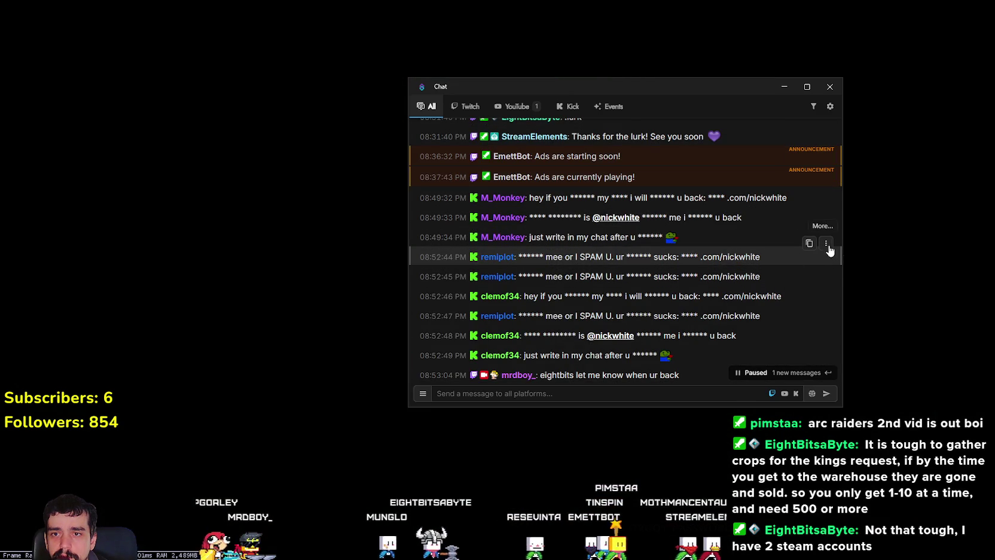
pyautogui.click(825, 244)
pyautogui.click(772, 198)
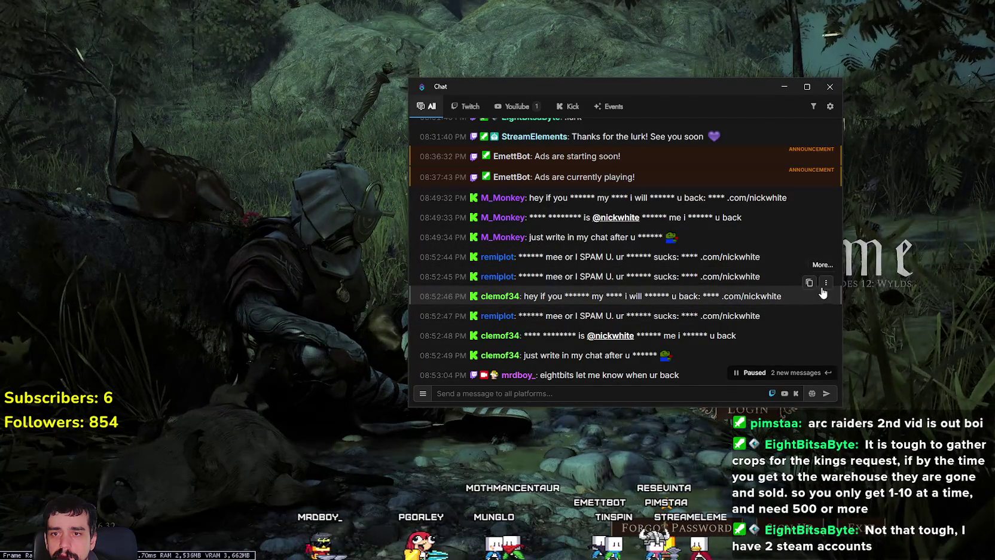
pyautogui.click(826, 283)
pyautogui.click(774, 236)
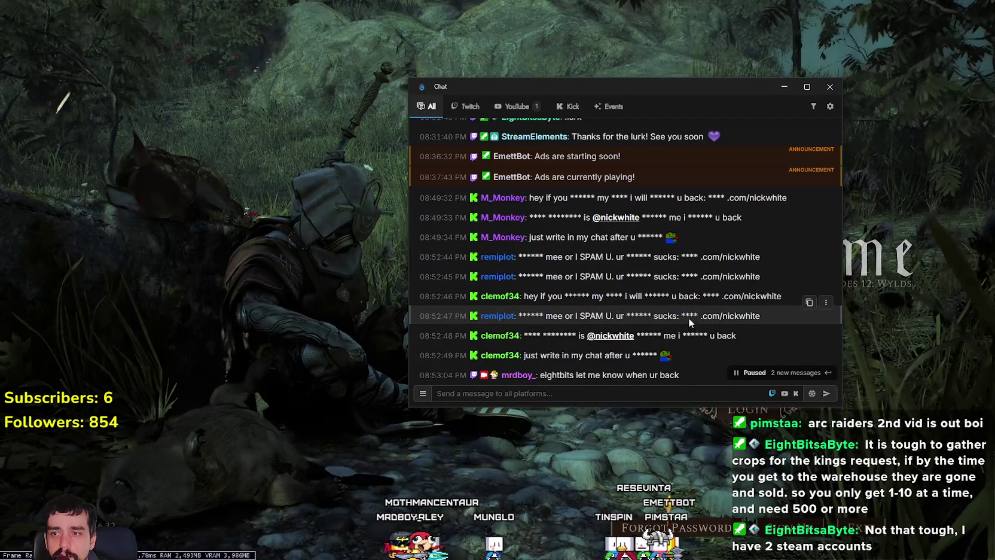
pyautogui.scroll(3, 690, 318)
pyautogui.scroll(-8, 688, 314)
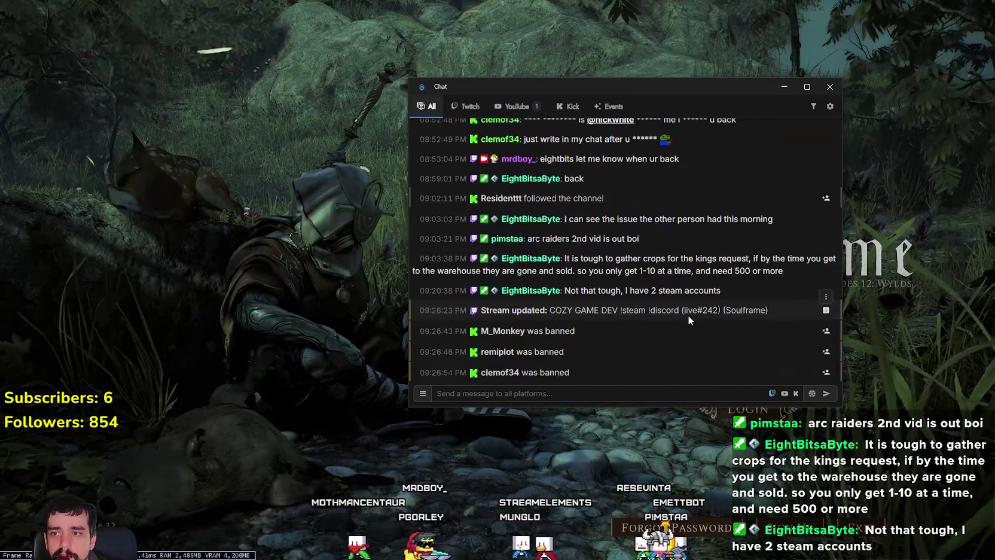
pyautogui.click(601, 70)
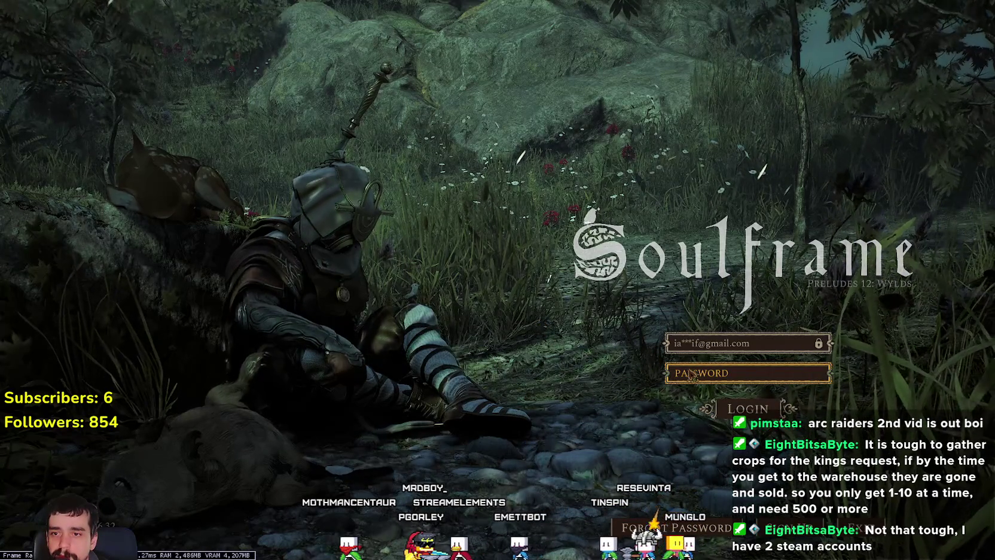
# - Log into Soulframe with the account password, view the night forest, then switch to Spotify
pyautogui.write('*******')
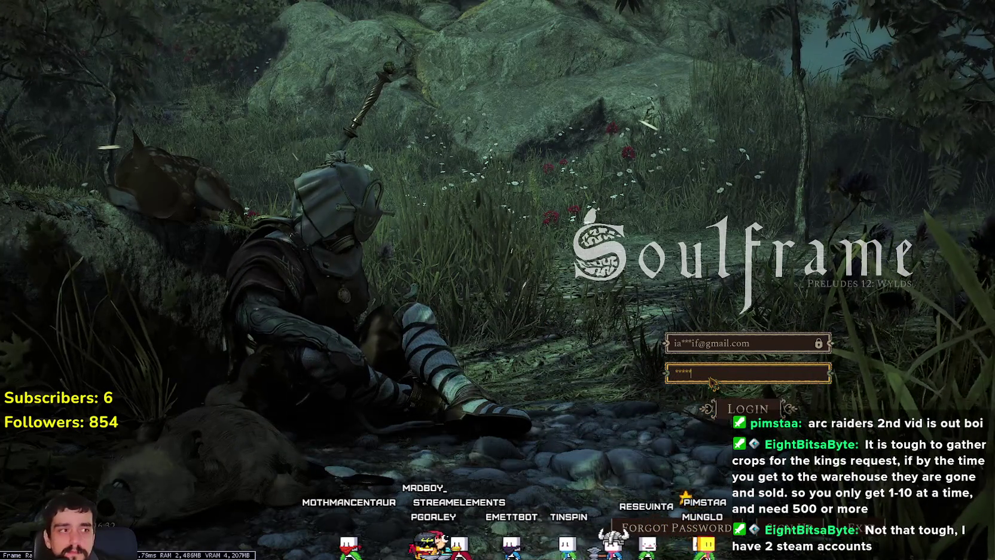
pyautogui.write('**')
pyautogui.press('Return')
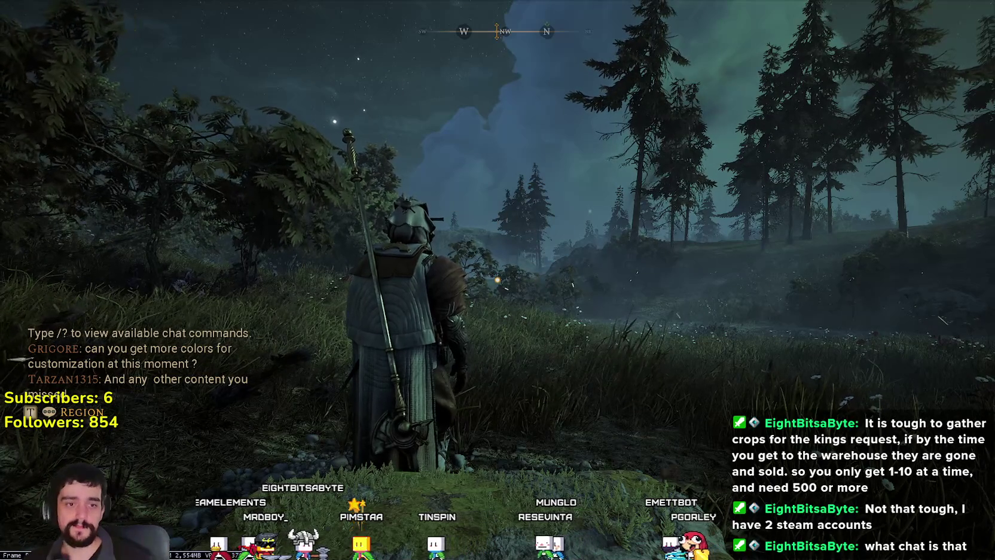
pyautogui.moveTo(497, 280)
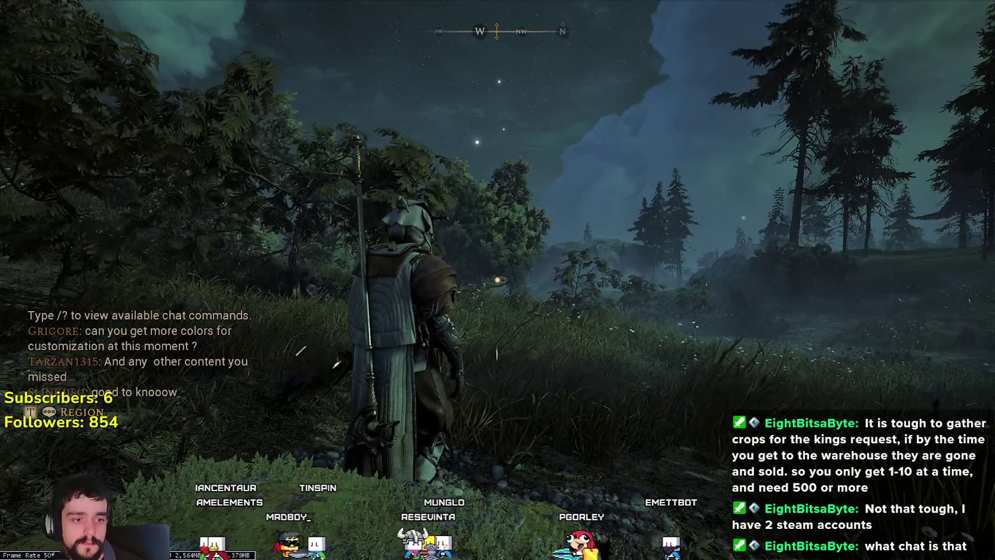
pyautogui.hotkey('alt', 'Tab')
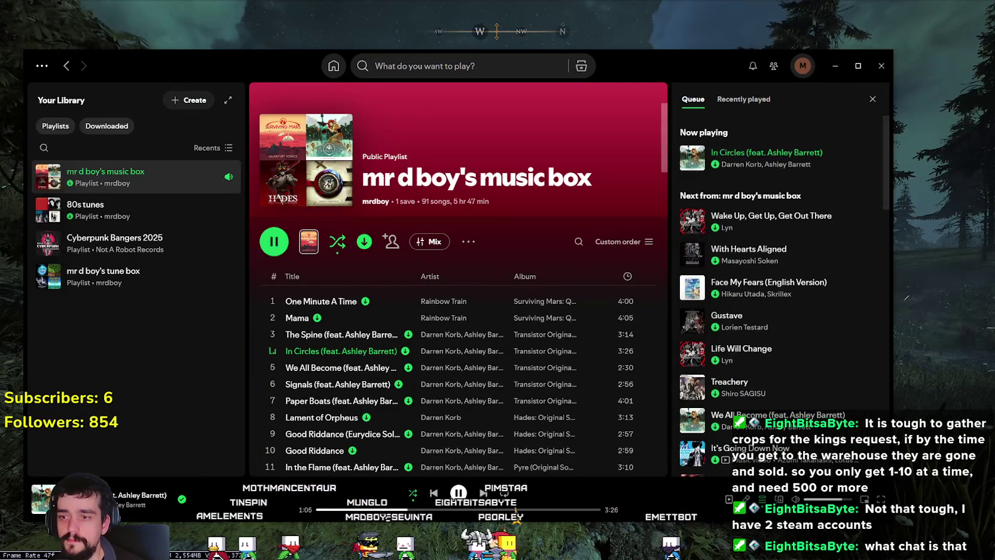
# - Minimize Spotify, check VLC playing 'Nomad Whispers - Endless Dunes.wav', then minimize VLC
pyautogui.click(835, 65)
pyautogui.moveTo(497, 280)
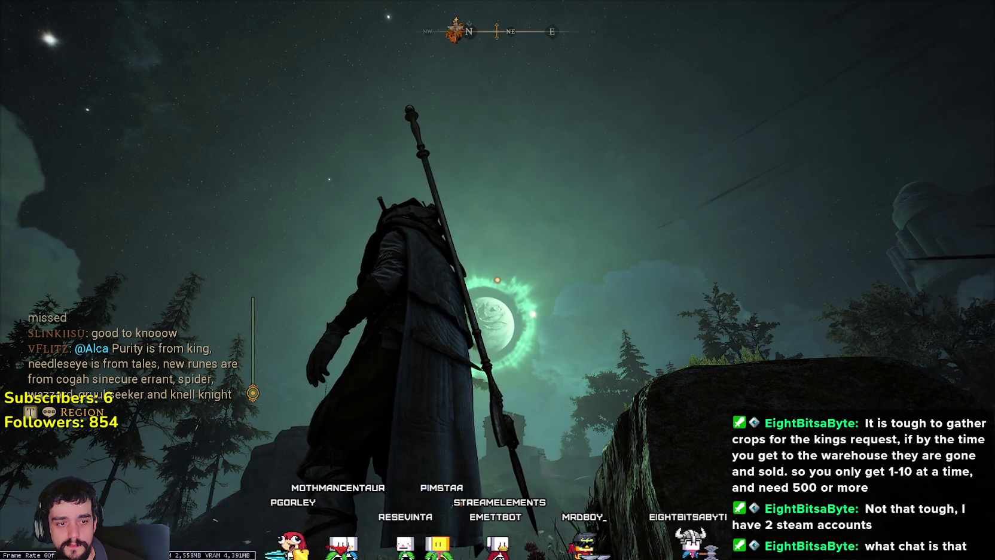
pyautogui.hotkey('alt', 'Tab')
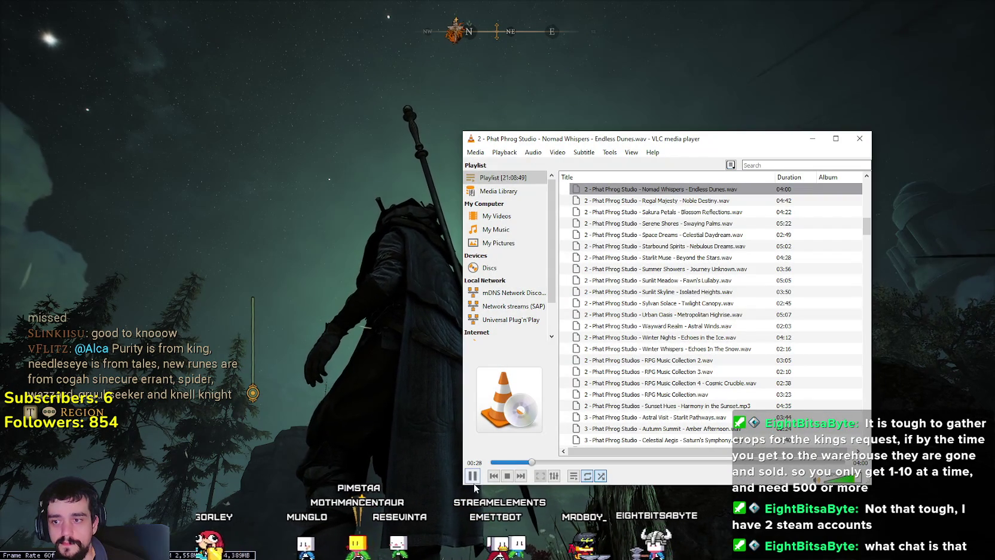
pyautogui.click(812, 138)
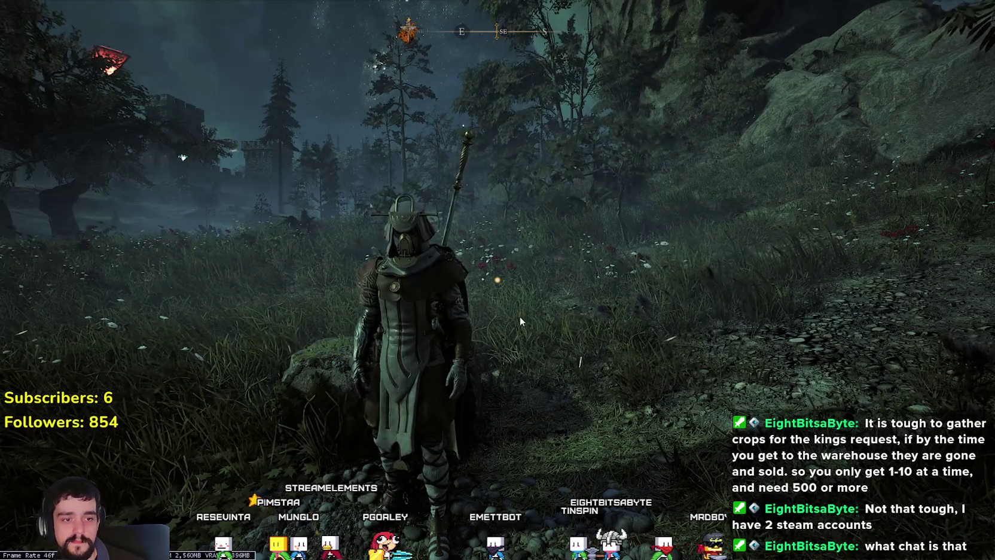
# - Run across the field, check the region map, and head to the stone forge ruin
pyautogui.press('w')
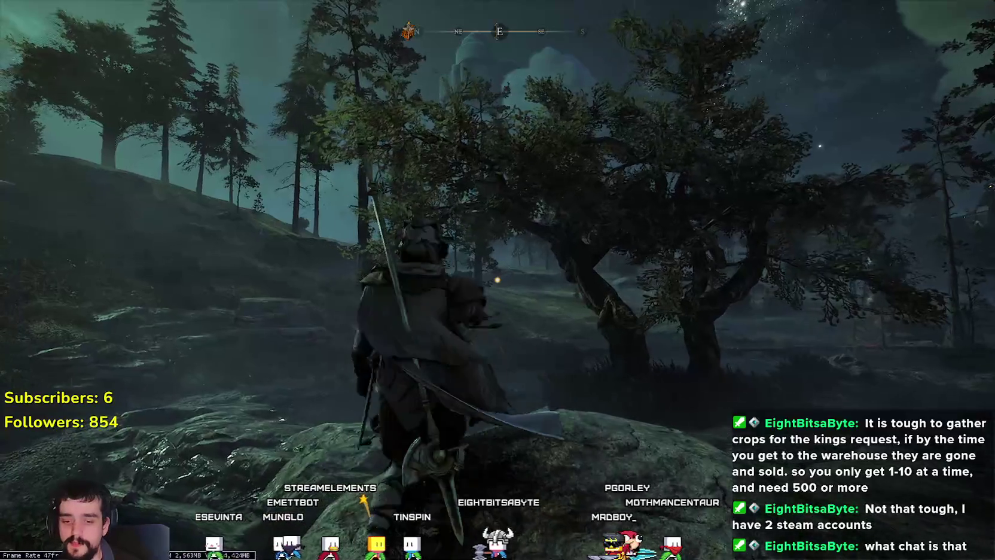
pyautogui.press('m')
pyautogui.press('m')
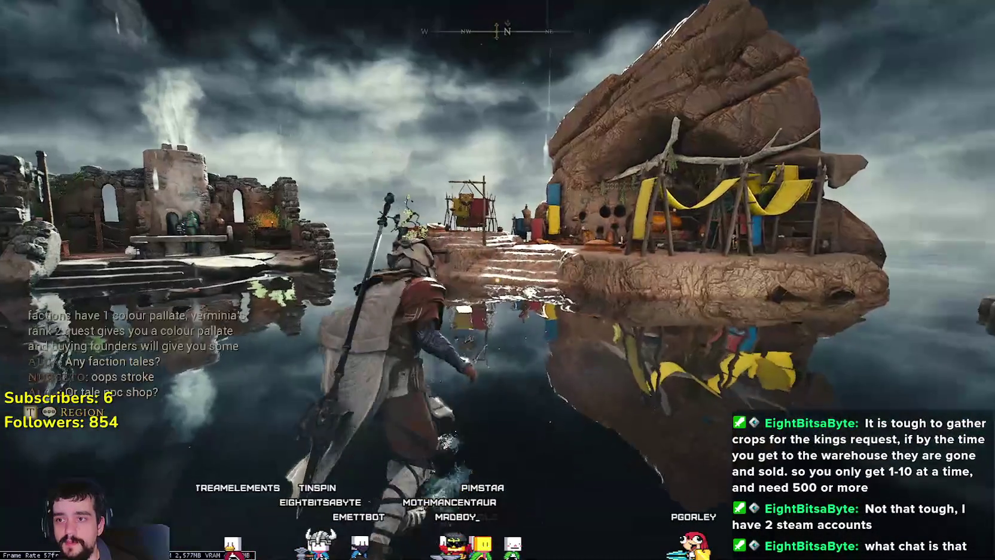
pyautogui.press('w')
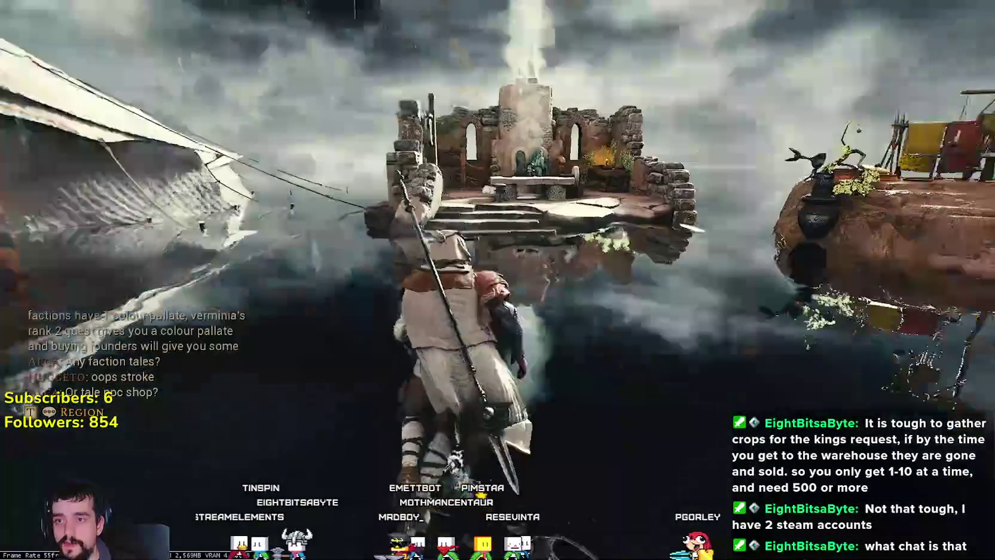
# - At the anvil, claim the Great Helm of the Fire King and Oryn-Umbr from Assembled items
pyautogui.press('w')
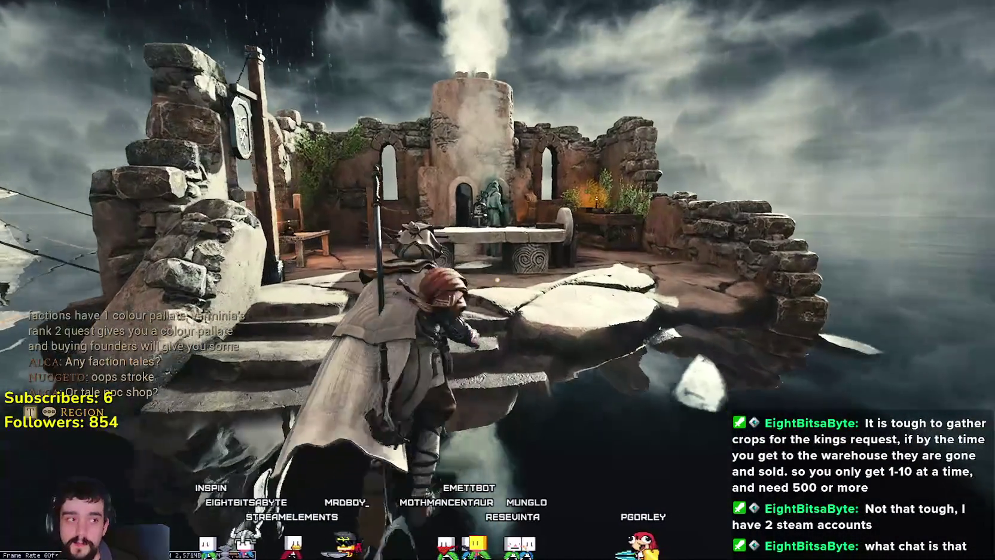
pyautogui.press('f')
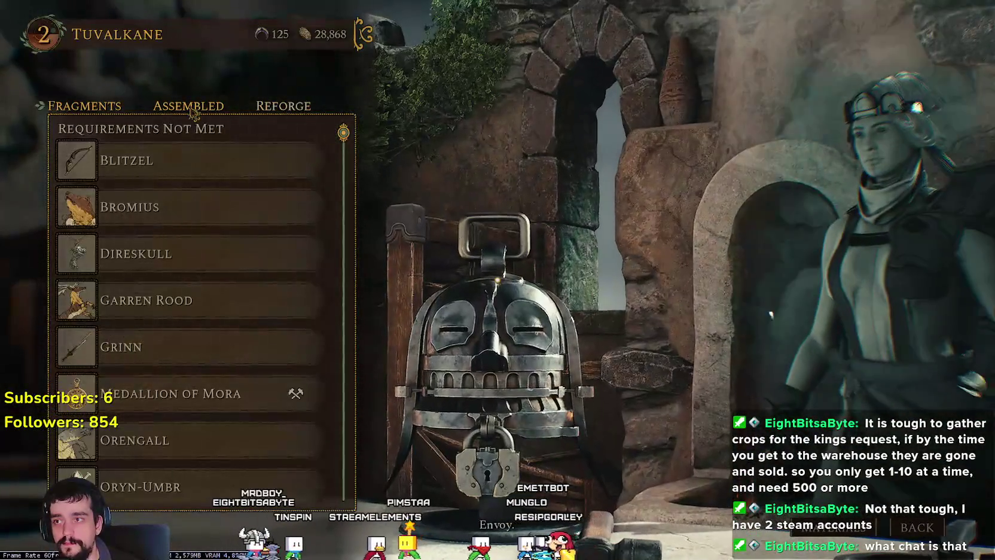
pyautogui.click(191, 110)
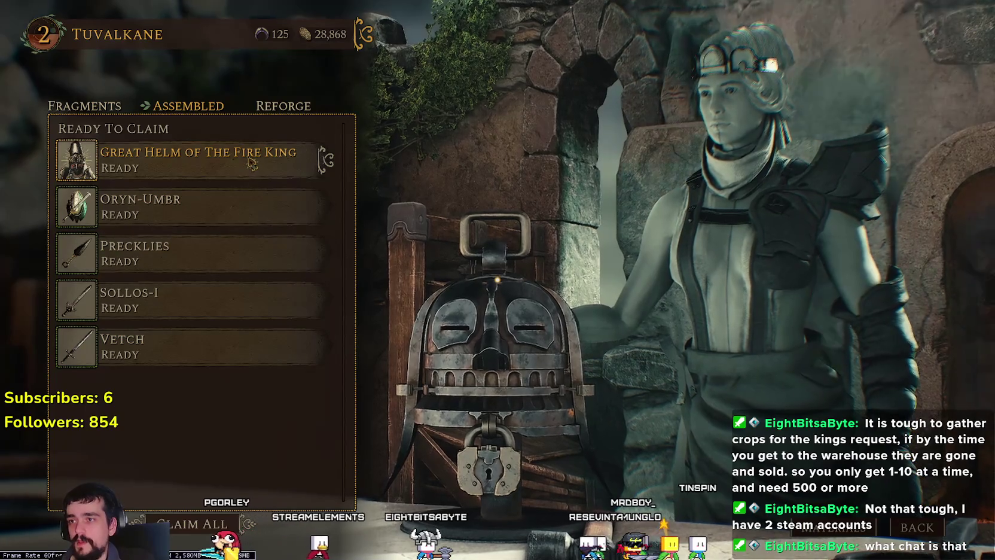
pyautogui.click(252, 160)
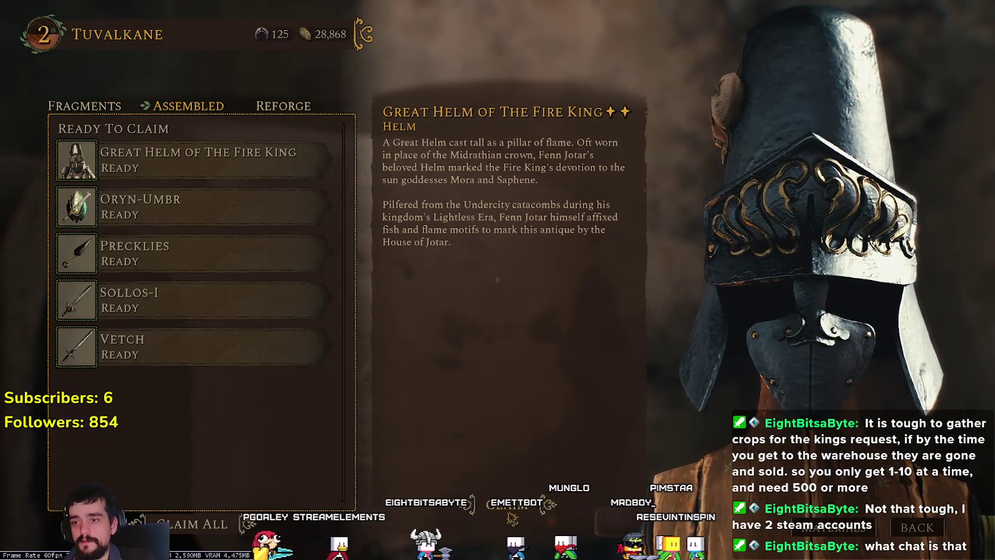
pyautogui.click(84, 105)
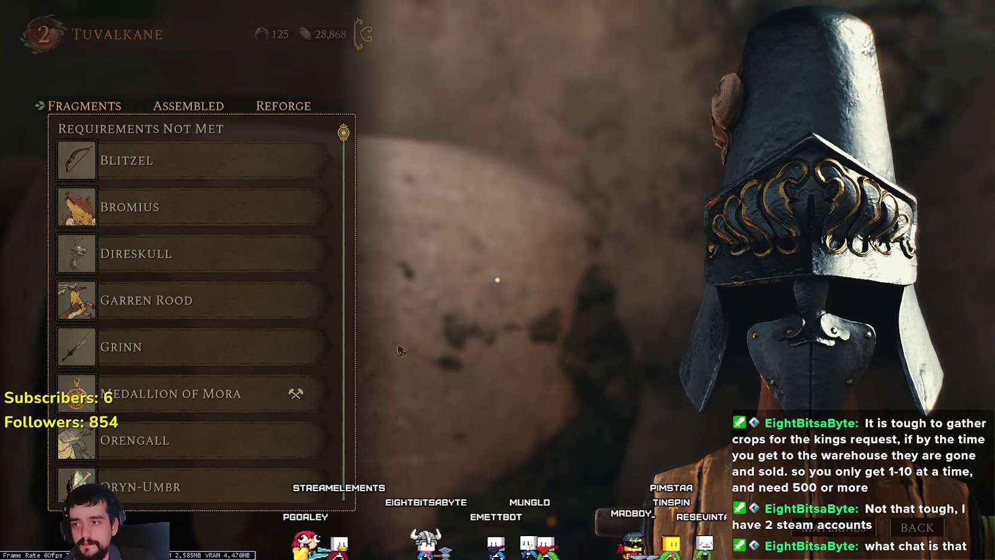
pyautogui.click(190, 108)
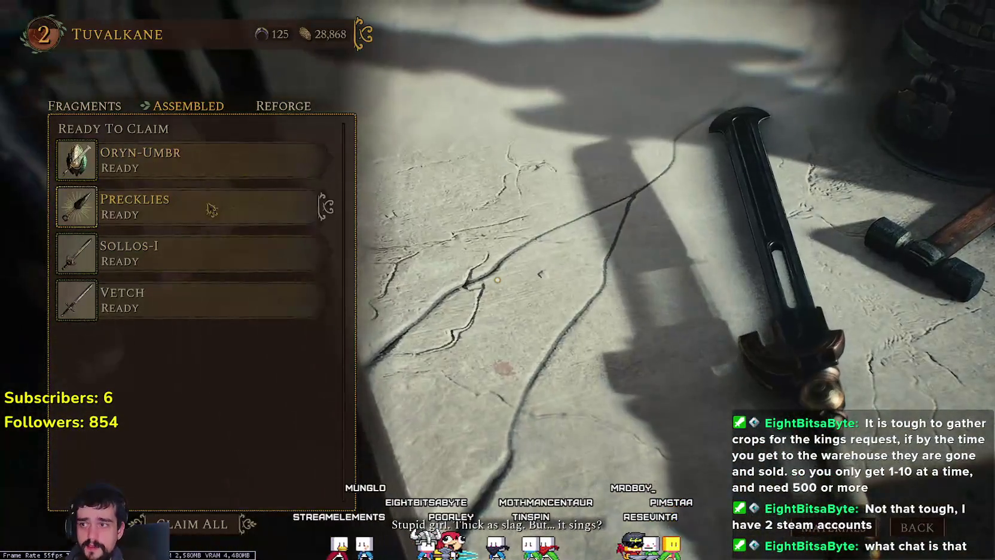
pyautogui.click(191, 155)
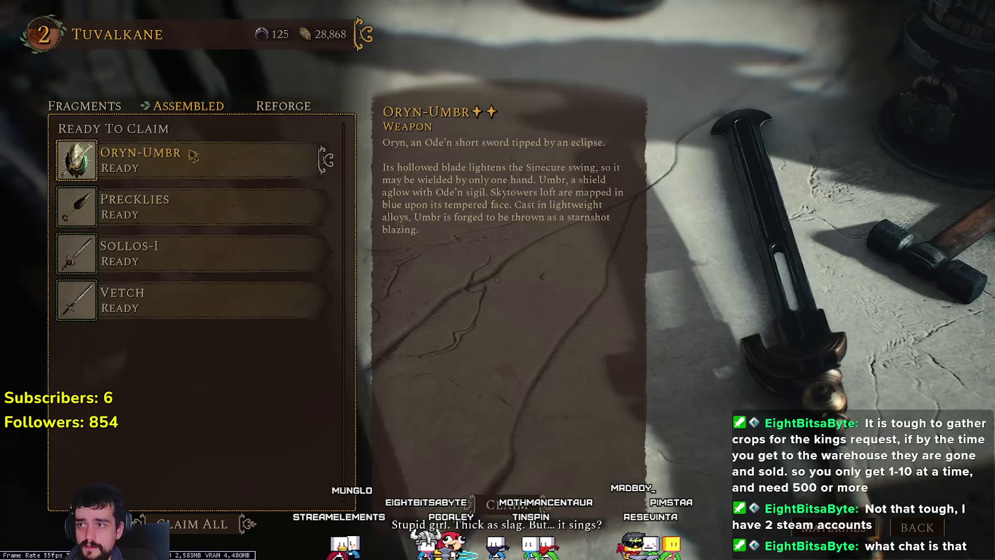
pyautogui.press('q')
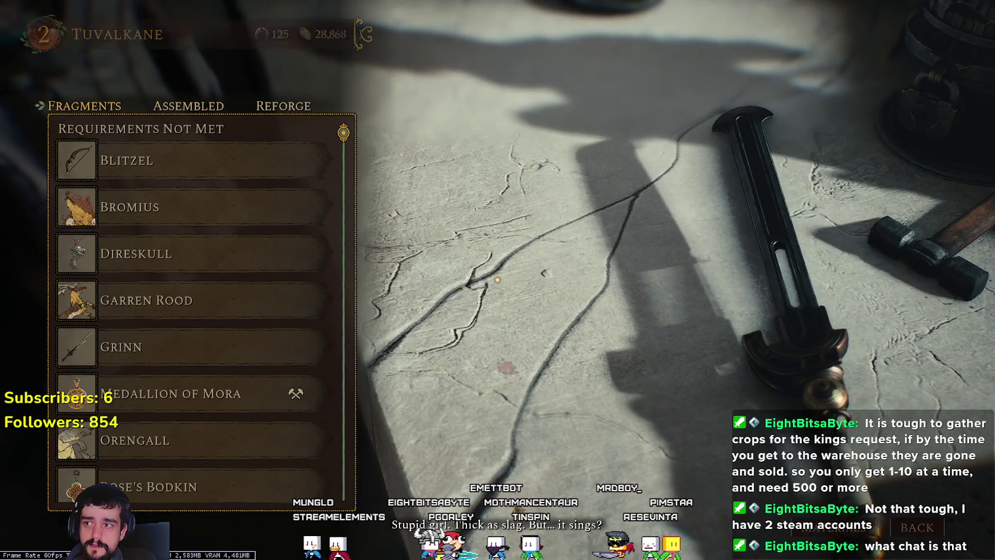
# - Claim the Precklies sidearm, the Sollos-I broadsword and Vetch
pyautogui.click(187, 113)
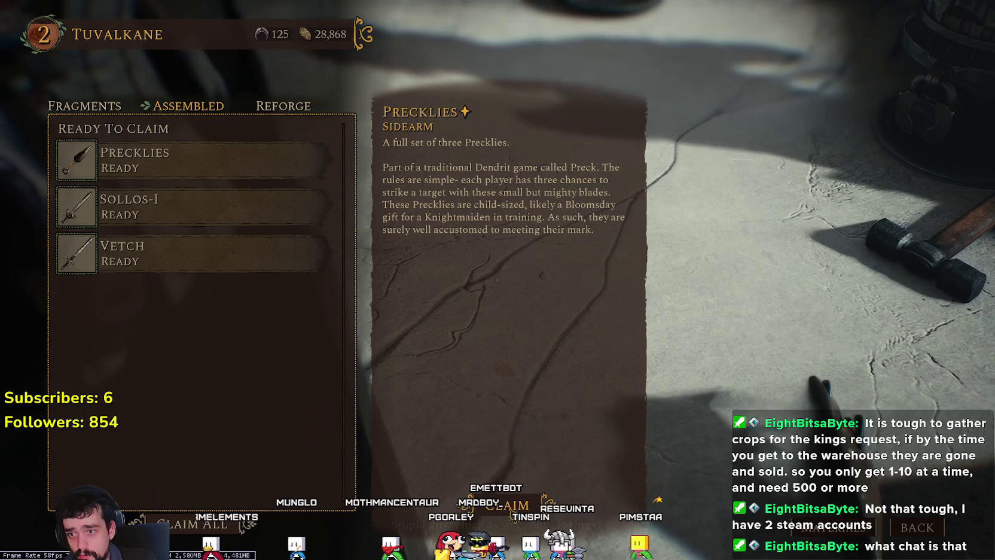
pyautogui.press('q')
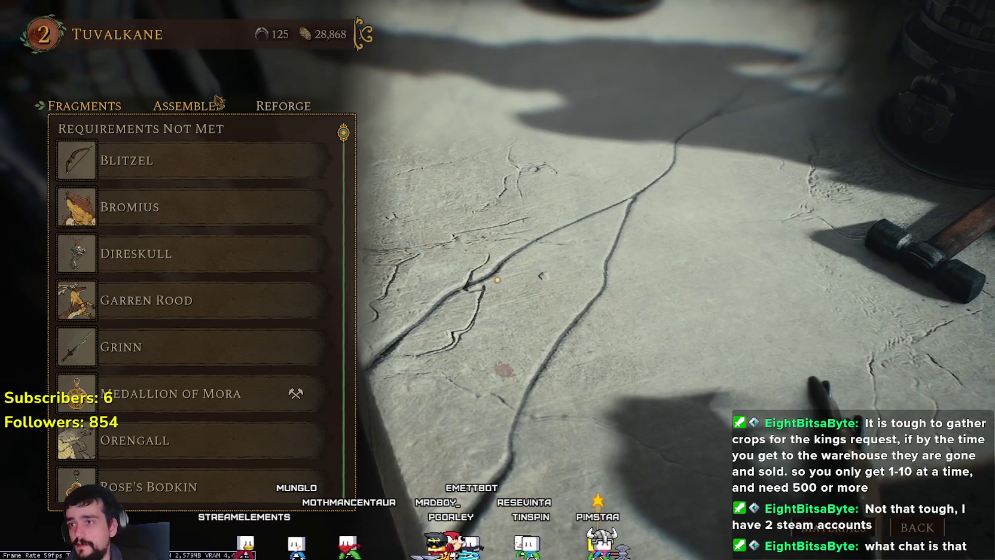
pyautogui.click(214, 110)
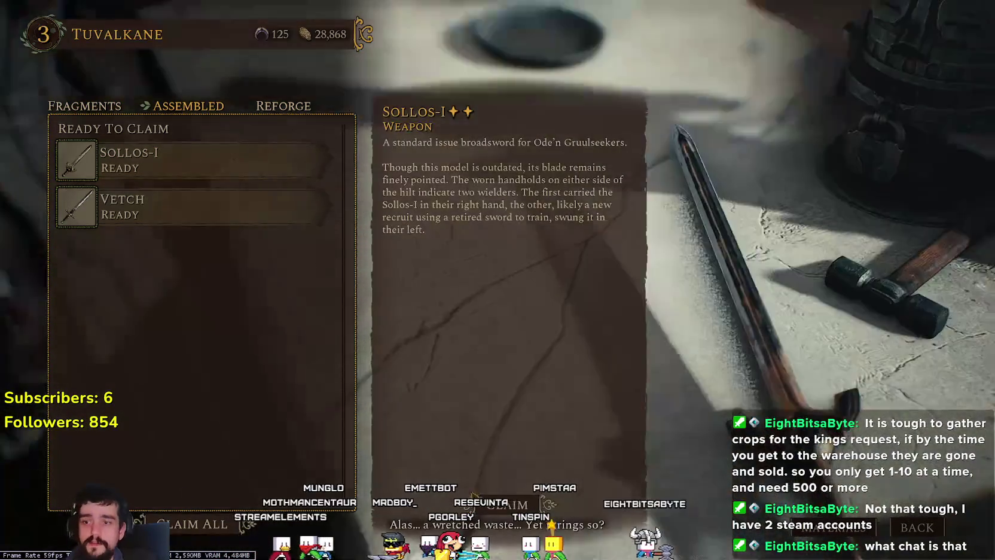
pyautogui.press('q')
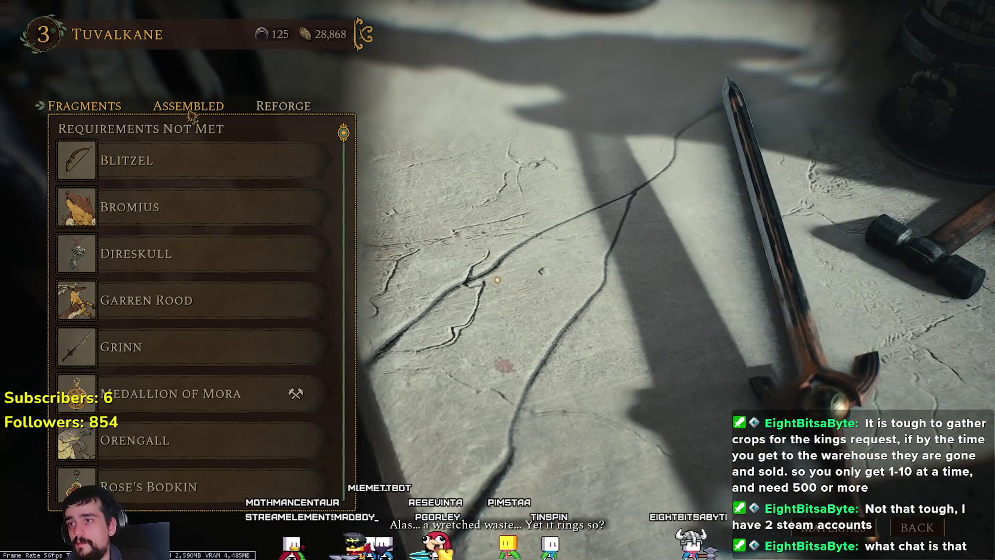
pyautogui.click(191, 113)
pyautogui.press('q')
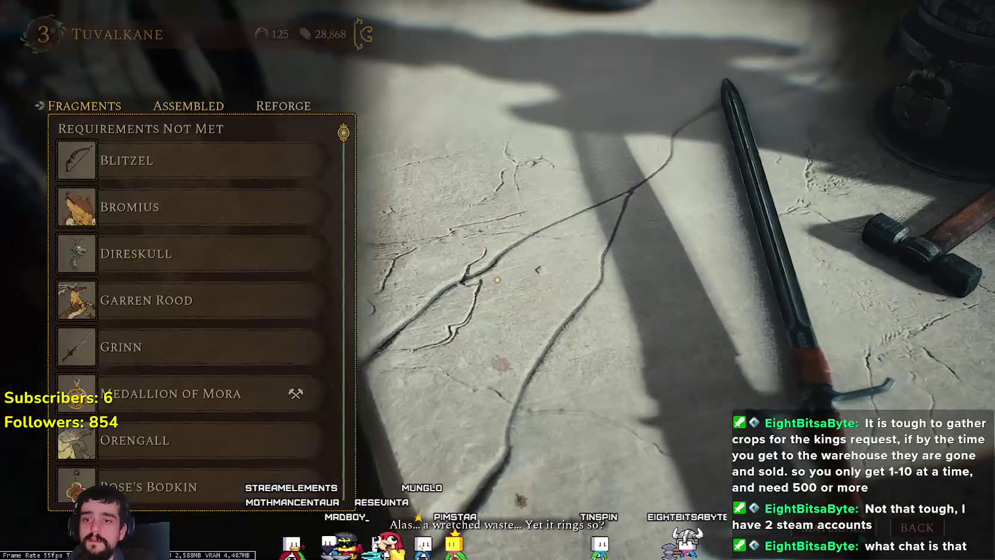
# - Review Bromius's required materials (6/55, 14/15, 5/15), then close the forge menu
pyautogui.click(191, 207)
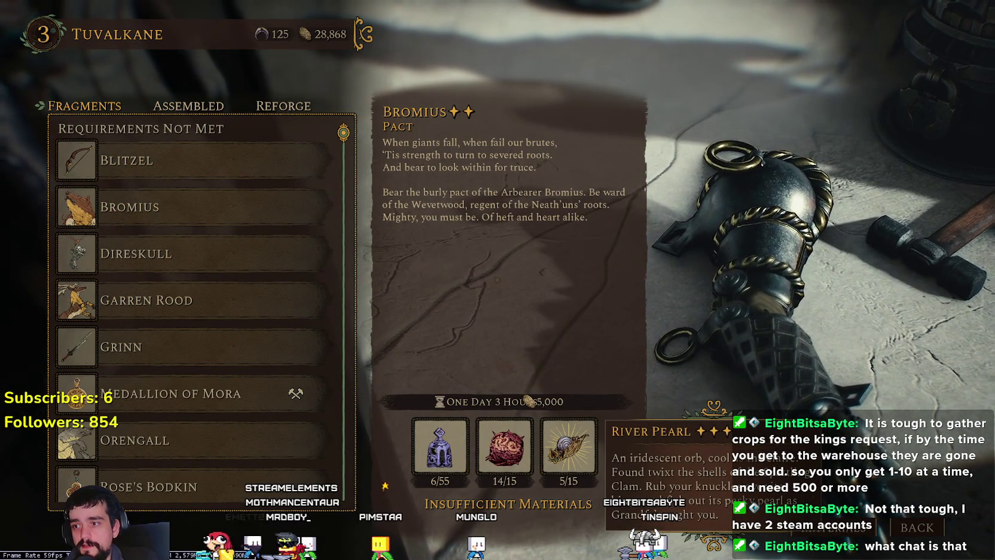
pyautogui.scroll(-4, 287, 359)
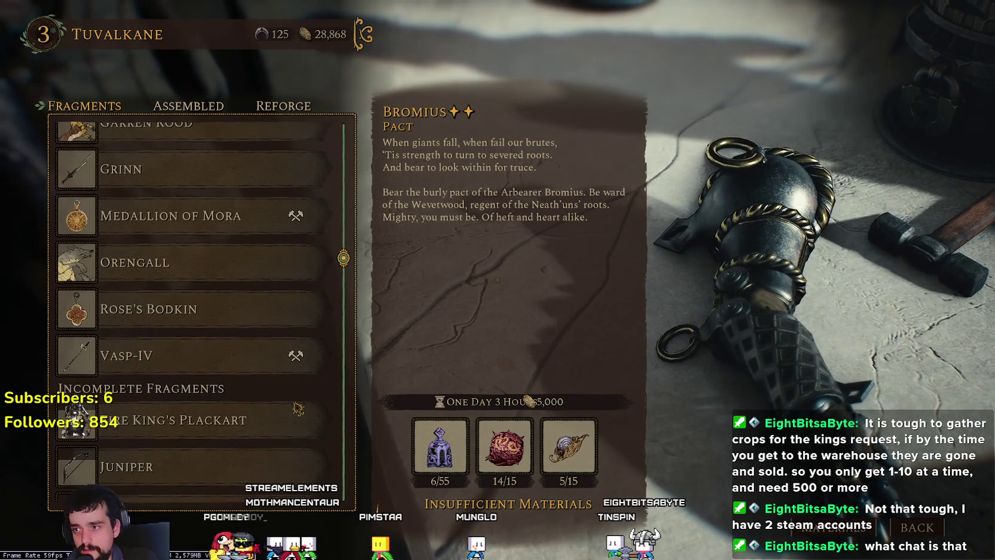
pyautogui.press('Escape')
# - Walk into the lit tent beside the bookshelf and open the character loadout
pyautogui.press('w')
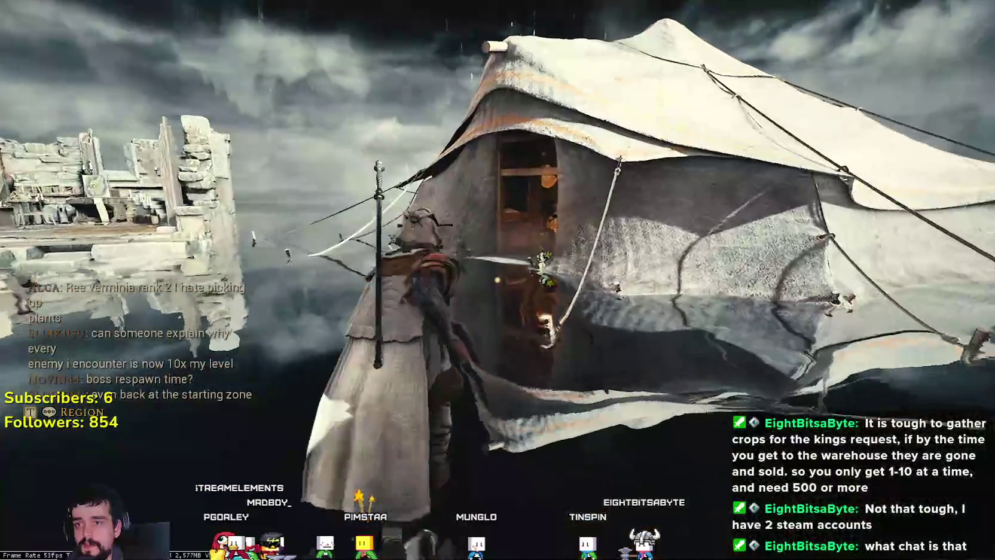
pyautogui.press('w')
pyautogui.press('w')
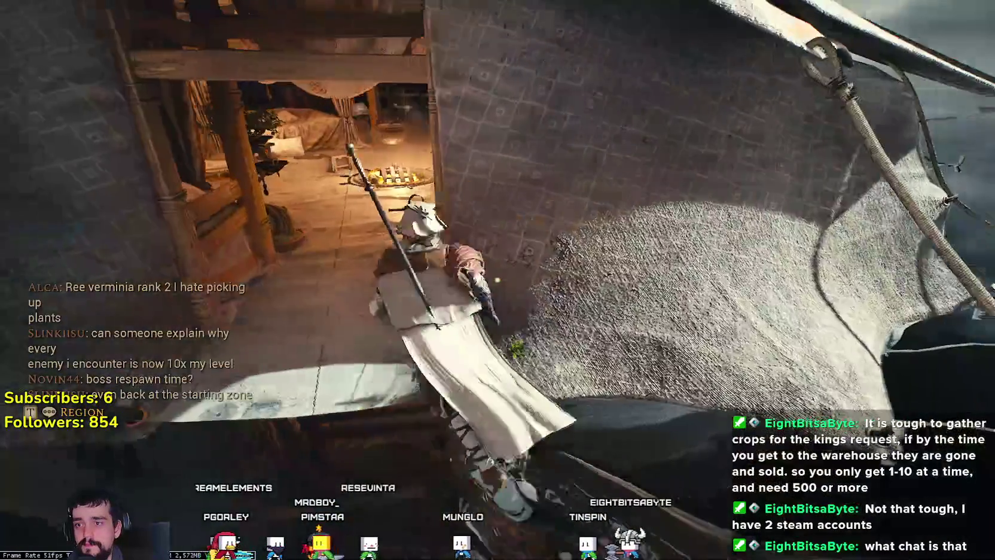
pyautogui.press('w')
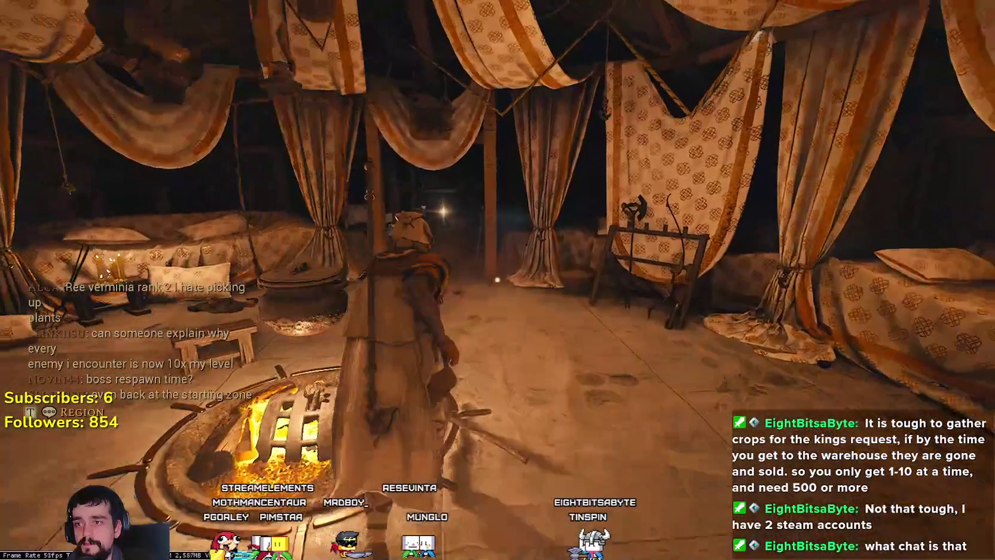
pyautogui.press('a')
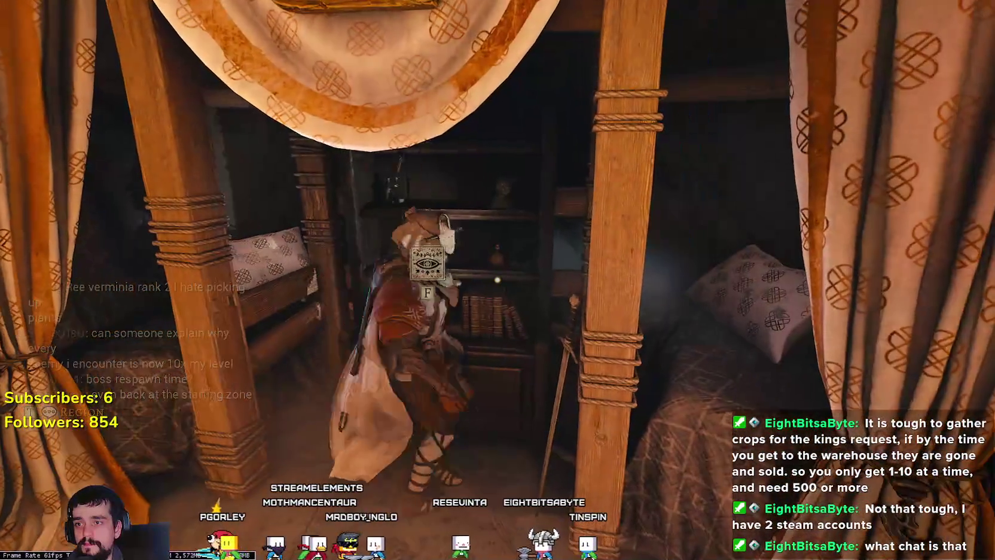
pyautogui.press('i')
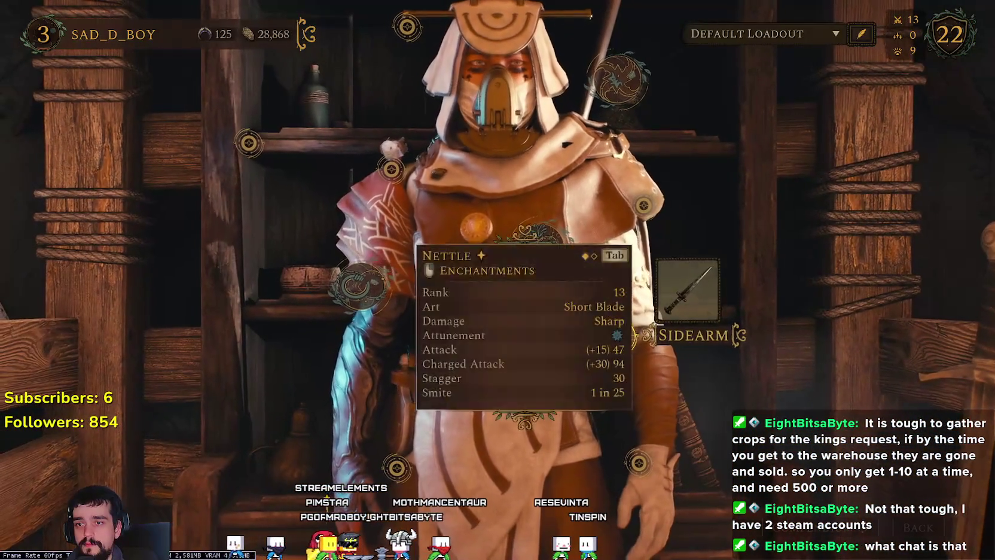
# - Equip the kunai-like dagger as the sidearm
pyautogui.click(682, 471)
pyautogui.moveTo(811, 157)
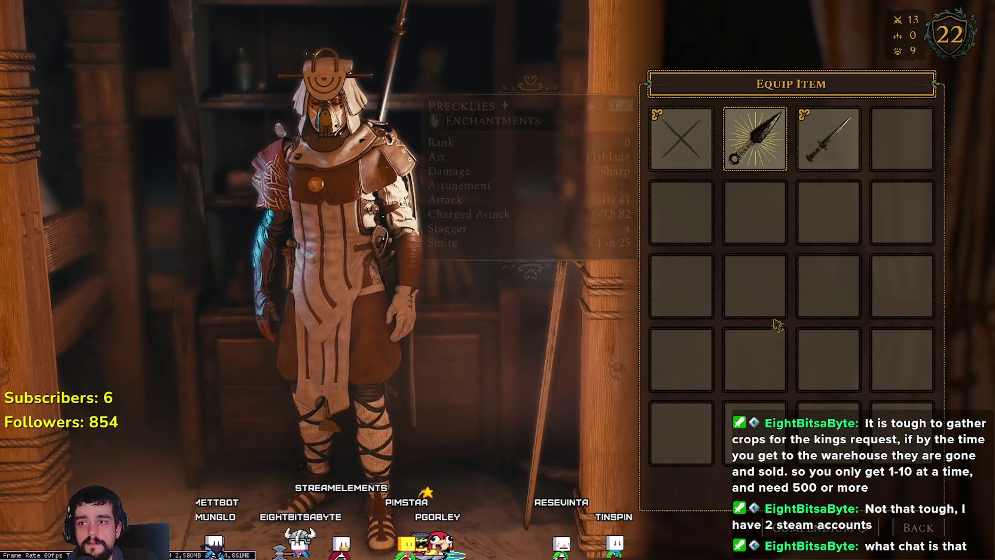
pyautogui.press('Escape')
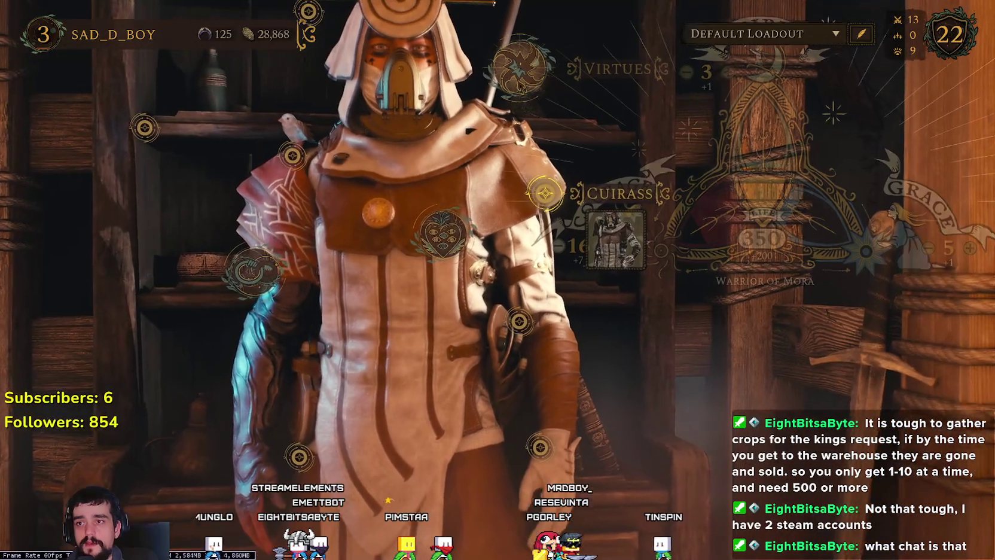
# - Equip the Great Helm of the Fire King in the helm slot
pyautogui.click(522, 80)
pyautogui.click(370, 120)
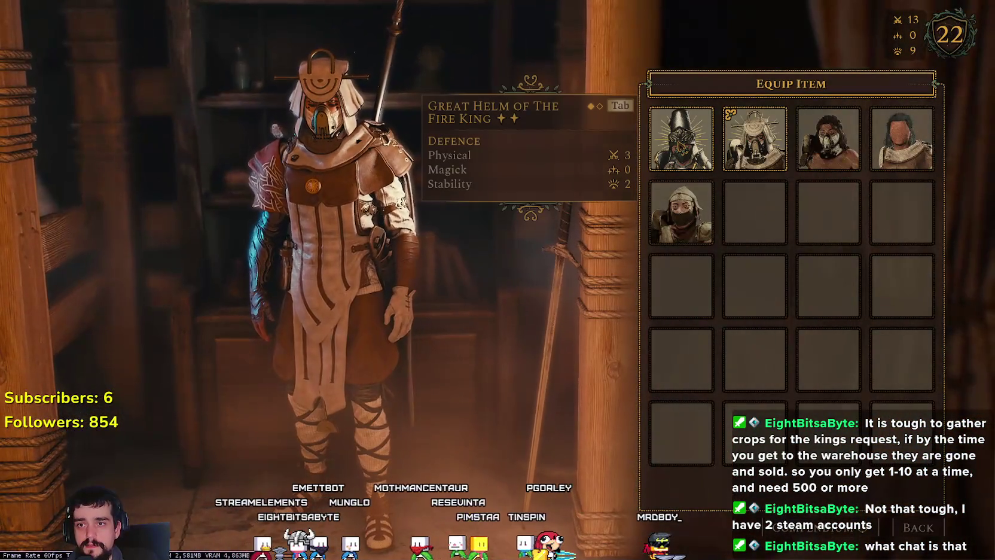
pyautogui.click(681, 138)
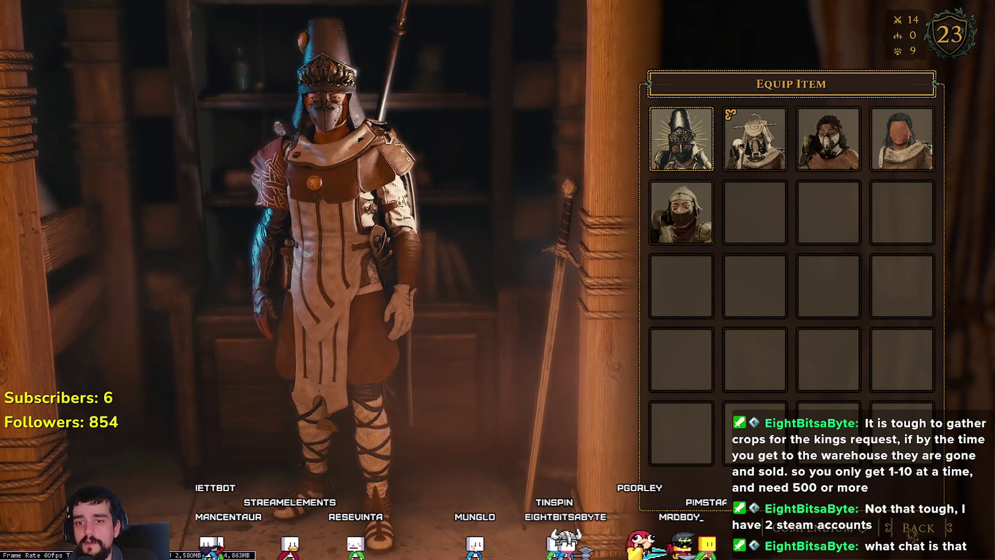
pyautogui.click(910, 534)
pyautogui.click(516, 216)
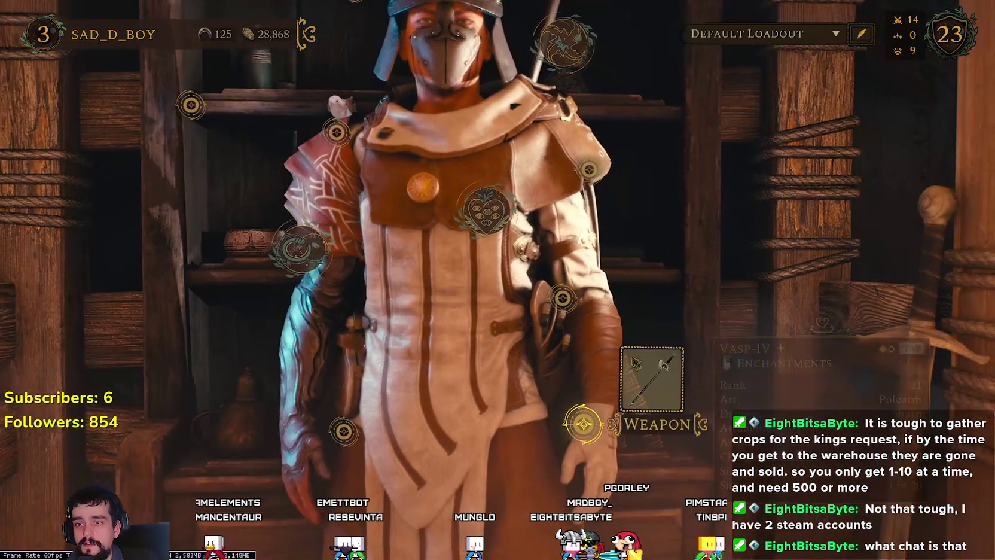
# - Choose a new main weapon and close the equipment screen
pyautogui.click(583, 424)
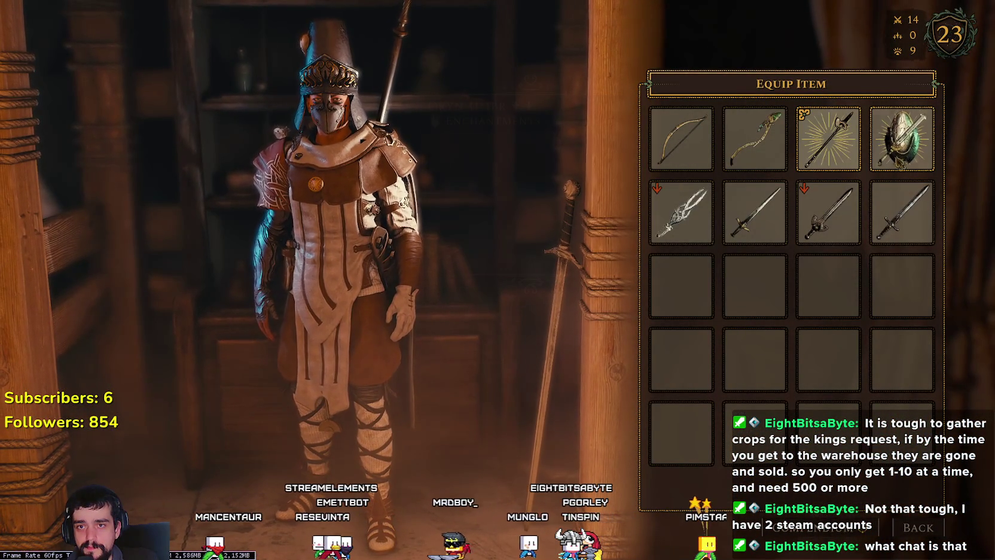
pyautogui.moveTo(902, 139)
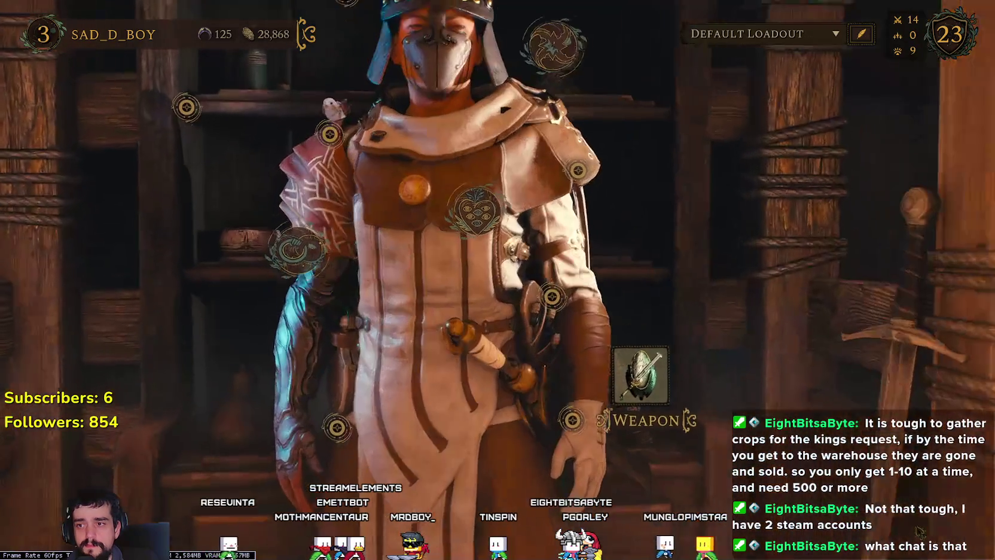
pyautogui.press('Escape')
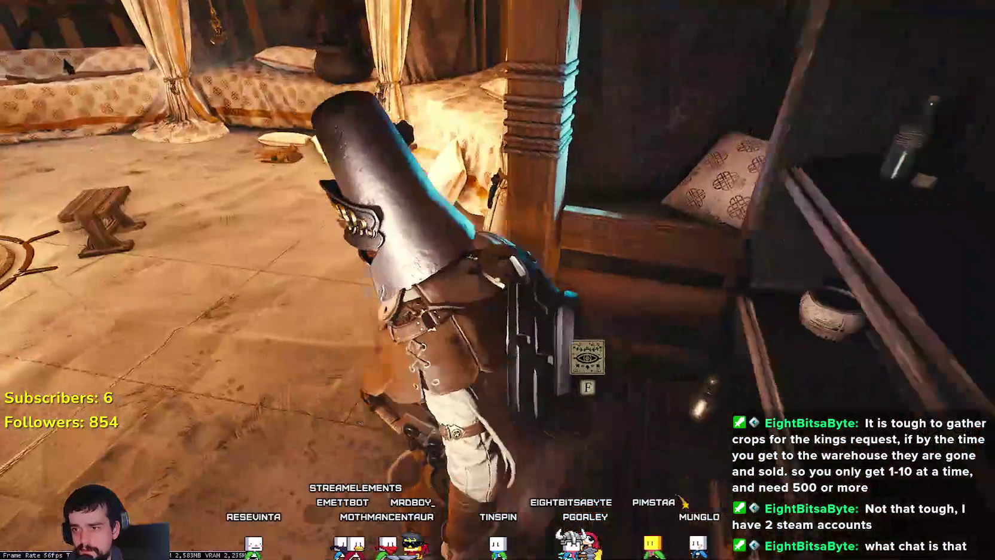
# - Run out the tent doorway, off the dock across the water, and dive into the dark pool
pyautogui.press('w')
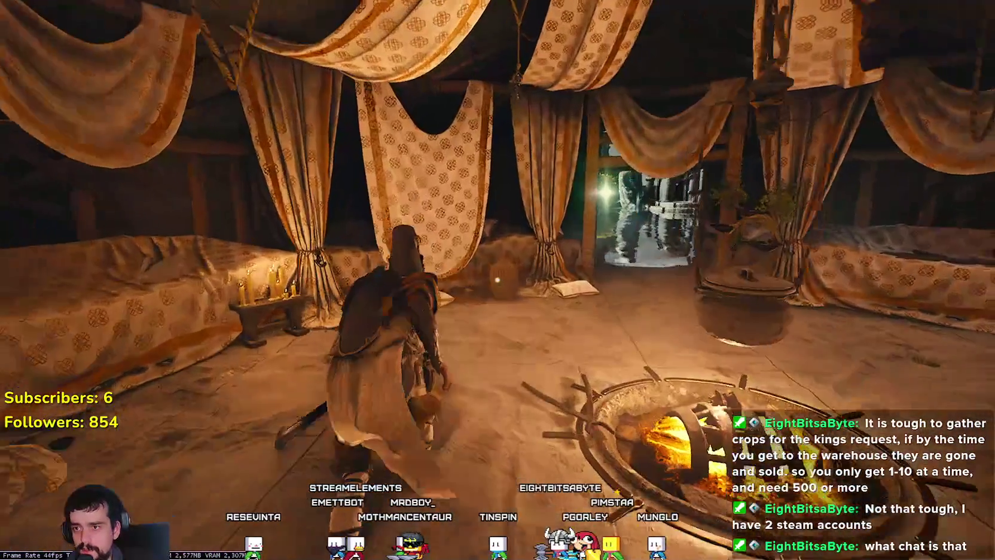
pyautogui.press('s')
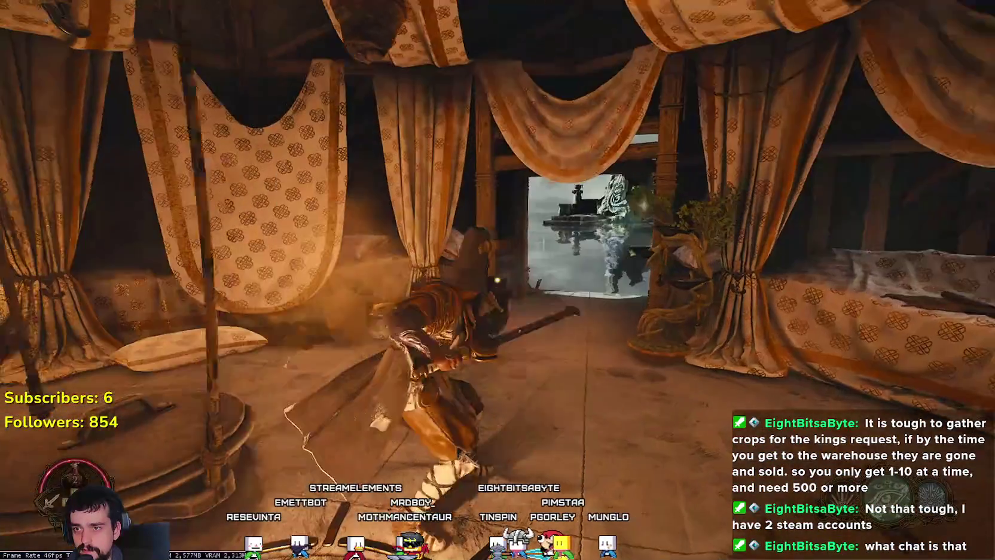
pyautogui.press('w')
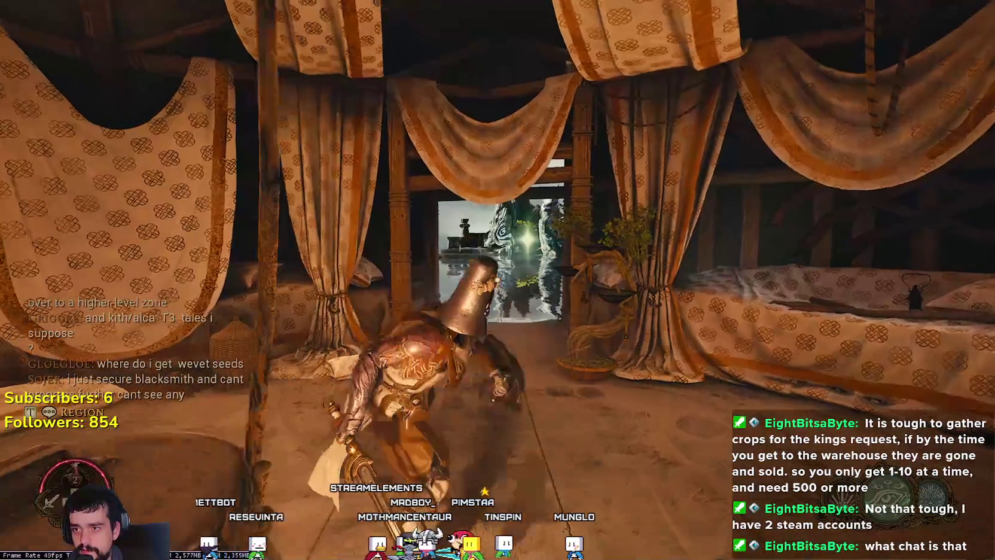
pyautogui.press('w')
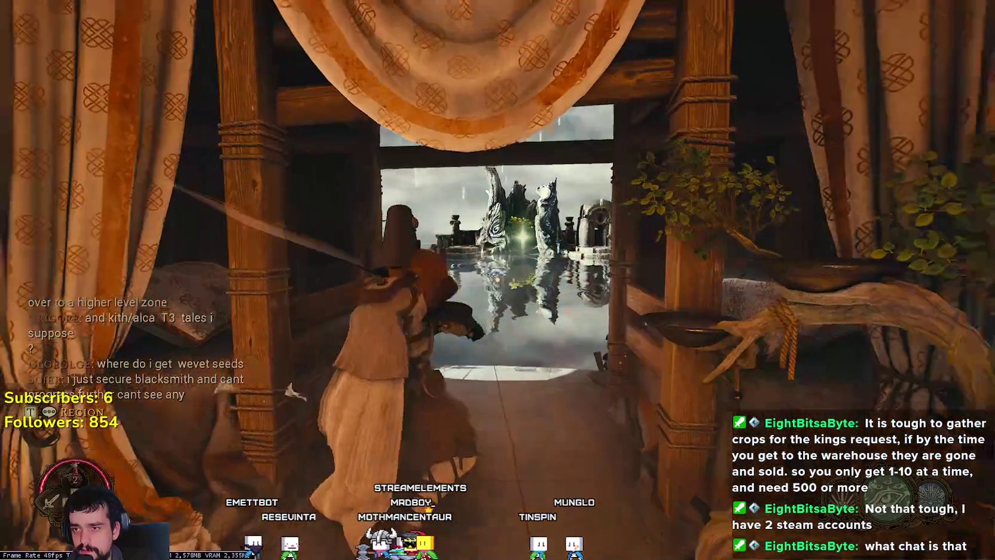
pyautogui.press('w')
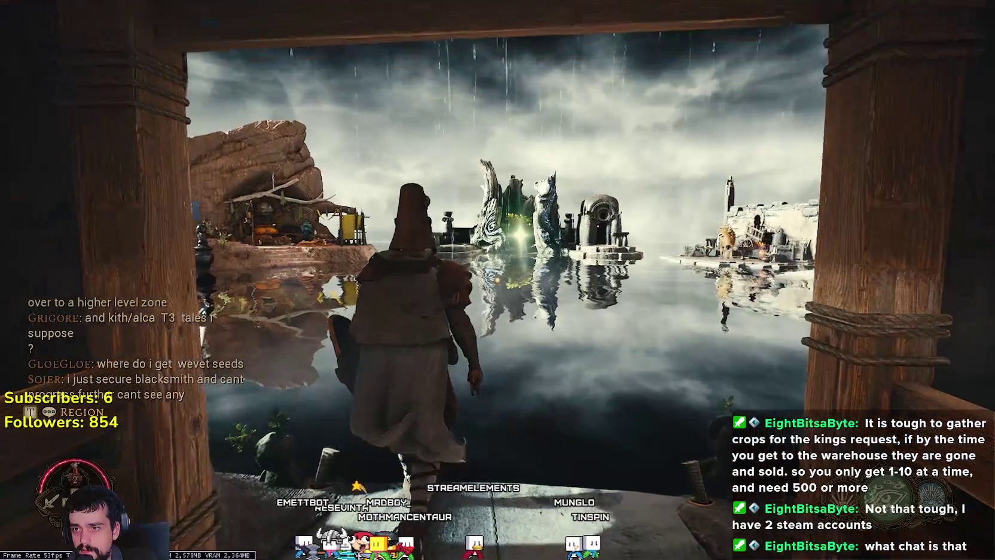
pyautogui.press('w')
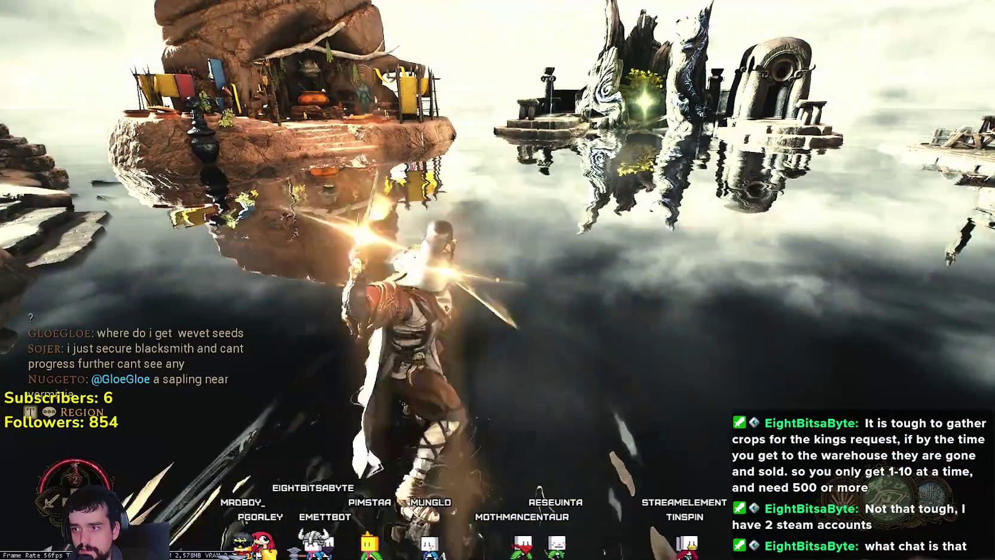
pyautogui.press('w')
pyautogui.press('w')
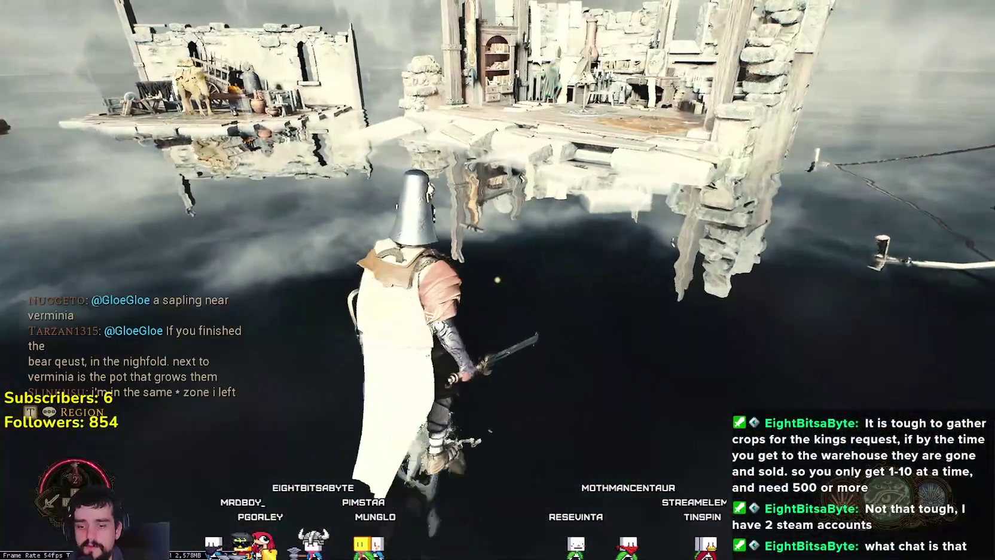
pyautogui.press('w')
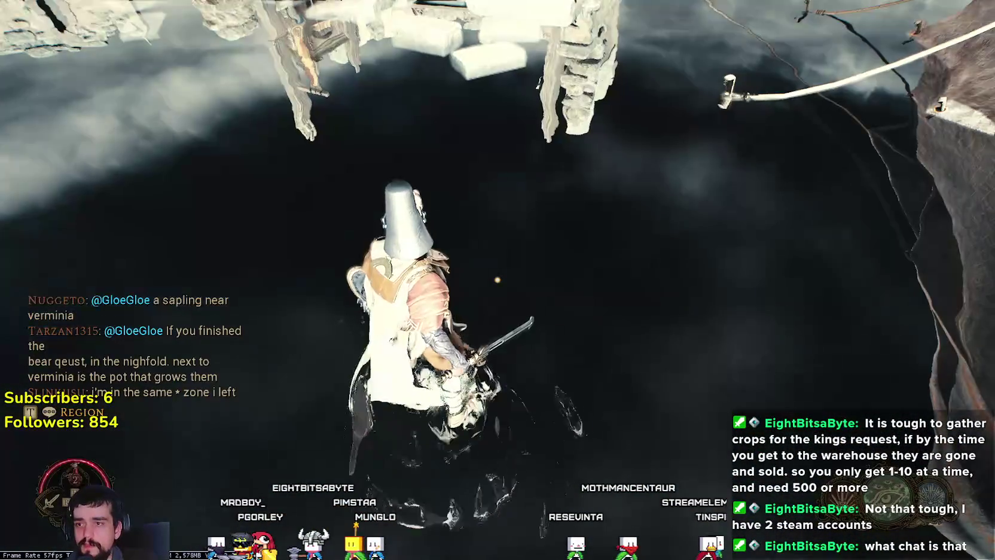
pyautogui.press('w')
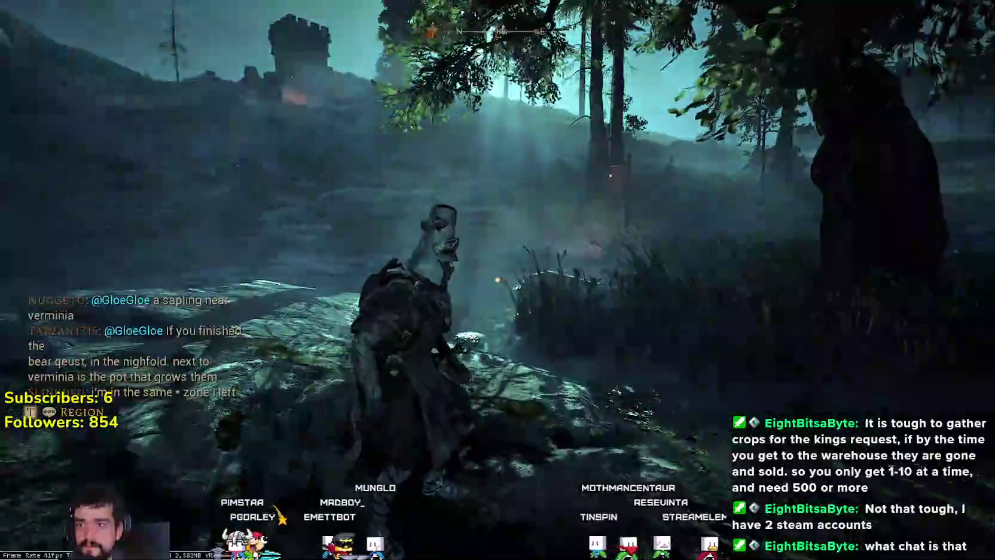
# - Run through the misty forest and along the winding wooden boardwalk toward the armoured figure ahead
pyautogui.press('w')
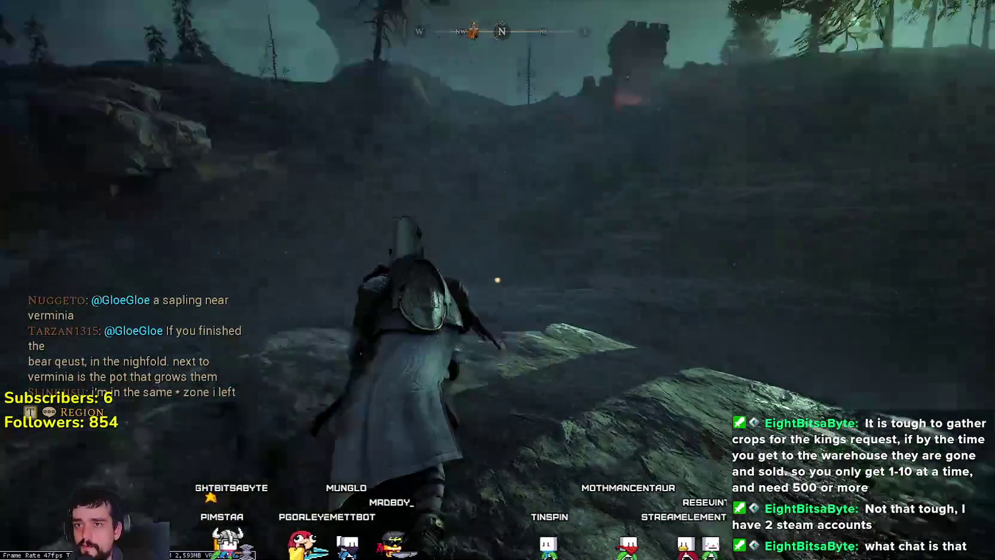
pyautogui.press('w')
pyautogui.press('w')
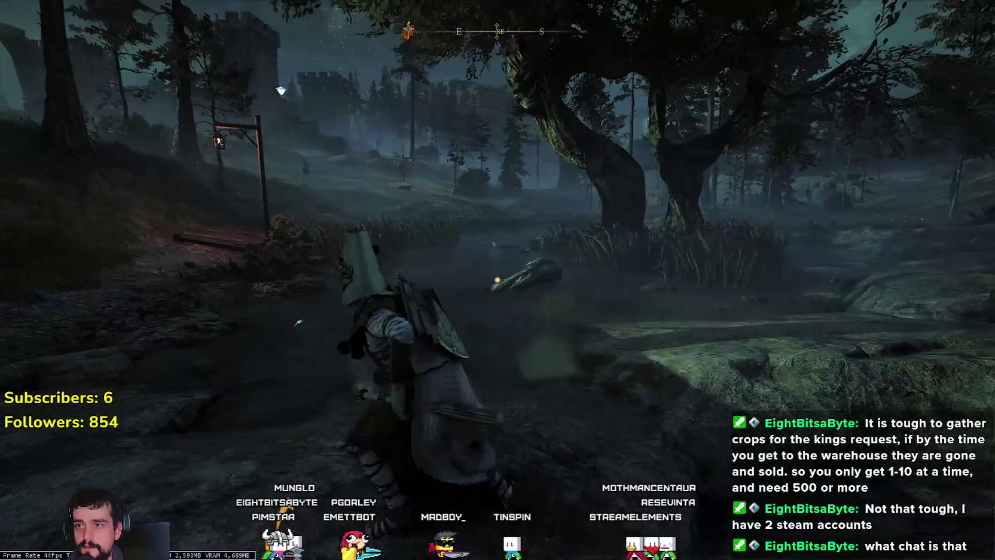
pyautogui.press('w')
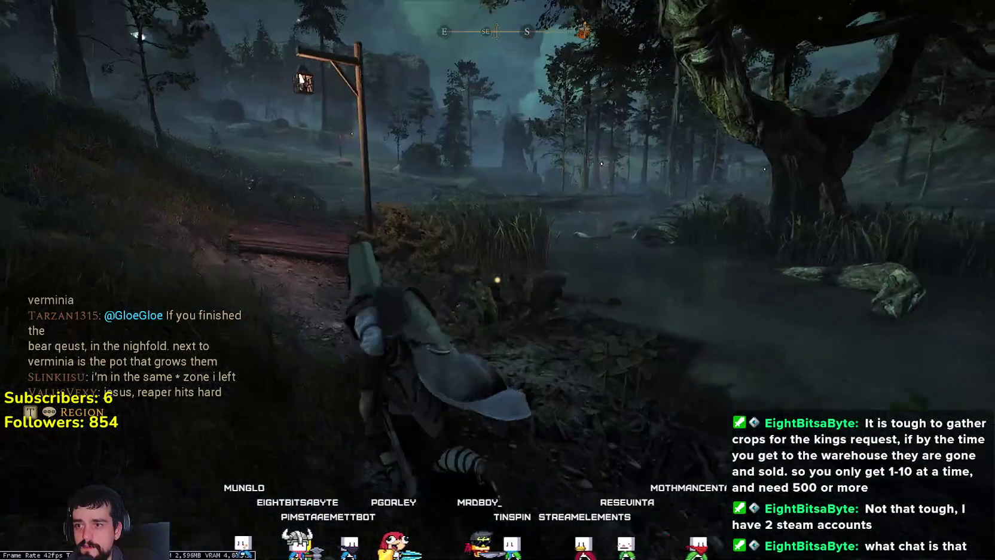
pyautogui.press('w')
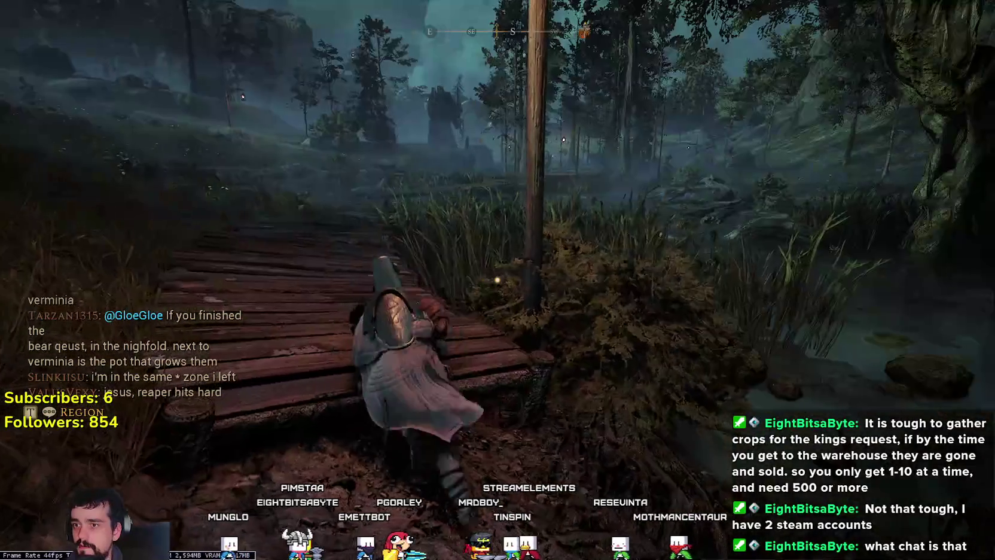
pyautogui.press('w')
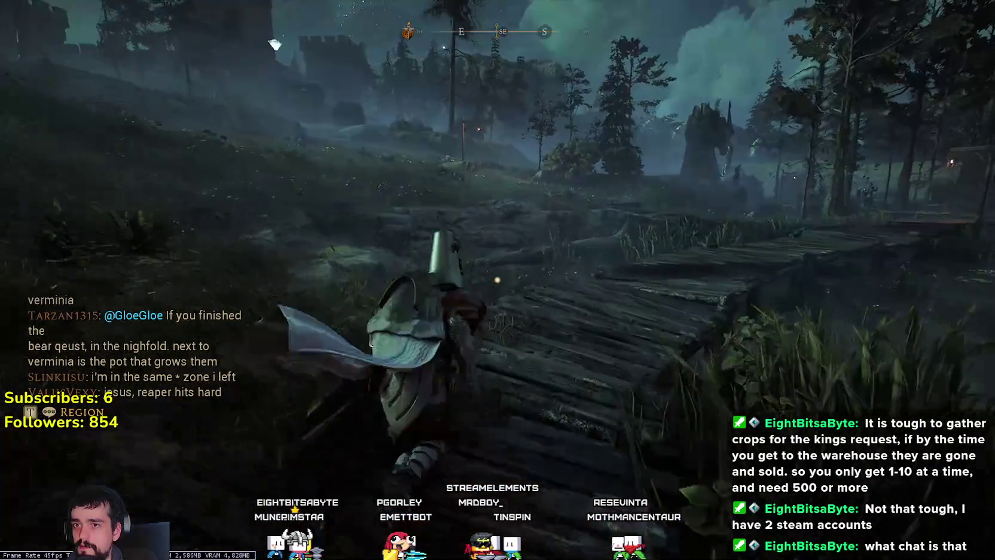
pyautogui.press('w')
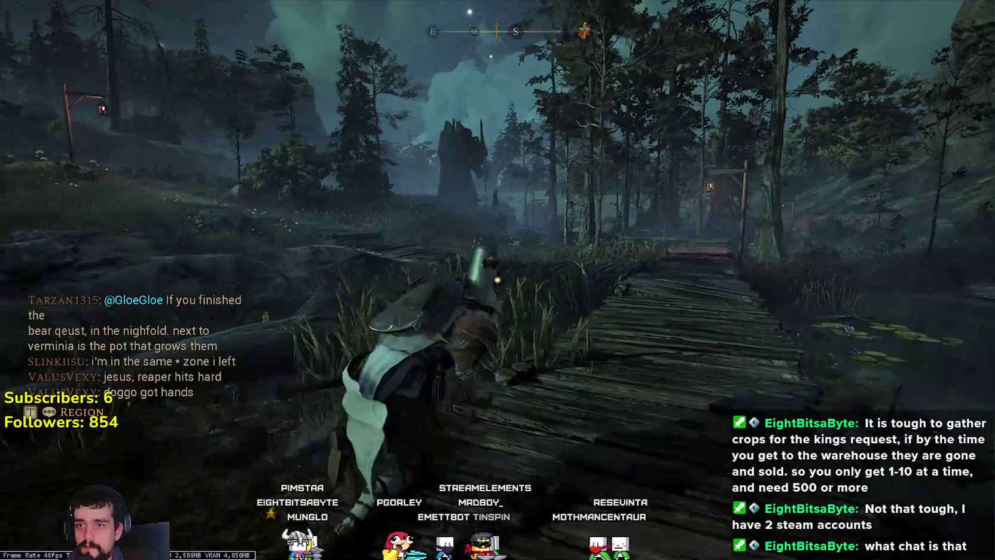
pyautogui.press('w')
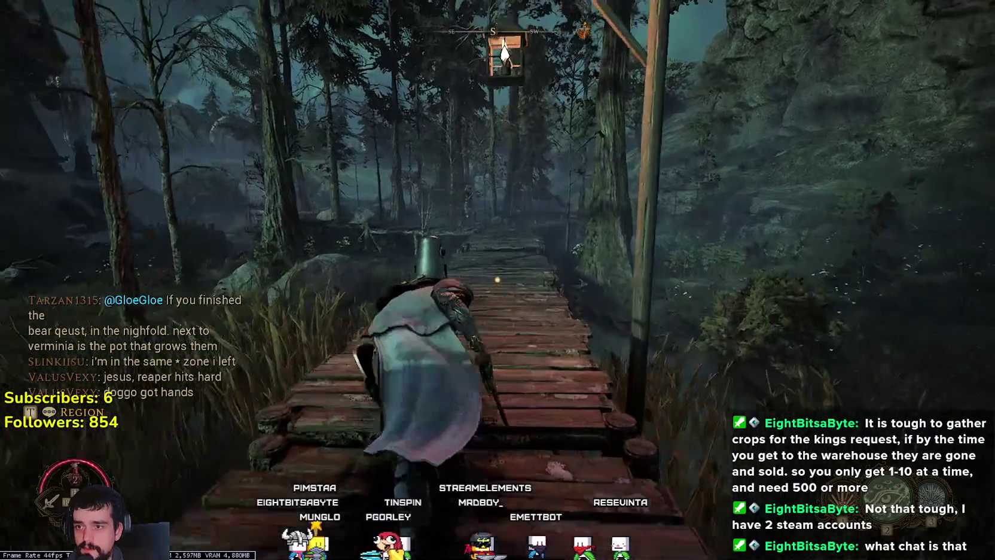
pyautogui.press('w')
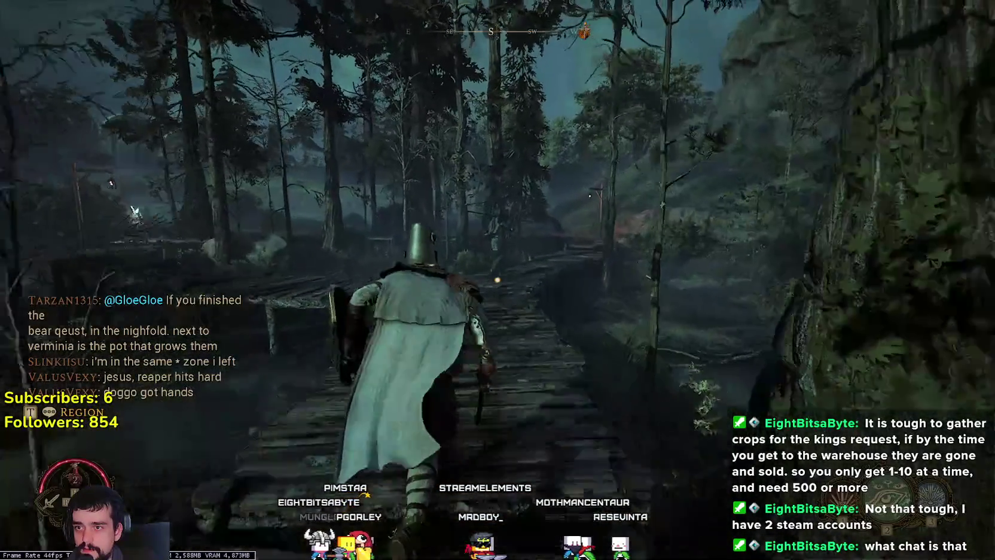
pyautogui.press('w')
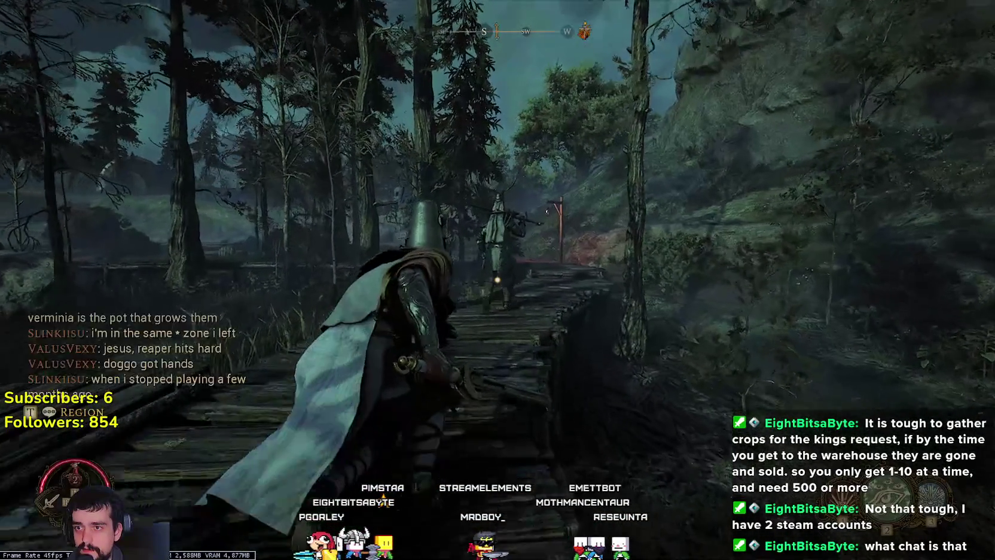
pyautogui.press('w')
pyautogui.press('w')
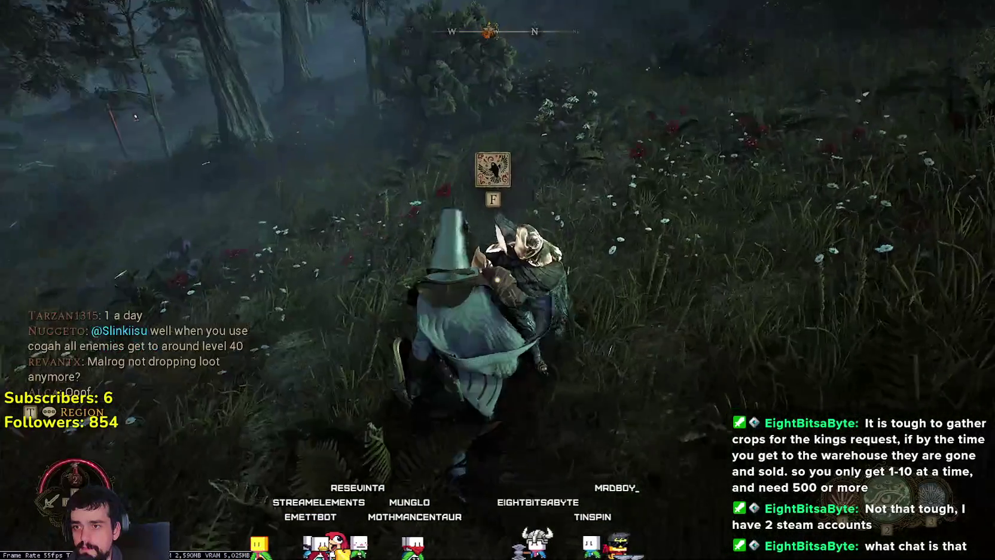
# - Play the flute song at the stone statue, hitting notes 5 and 1 to finish
pyautogui.press('f')
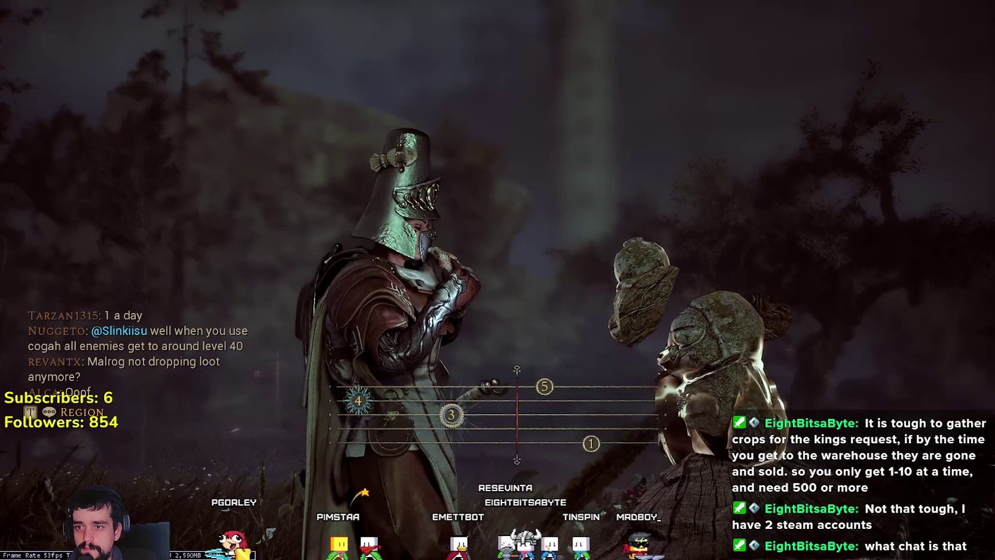
pyautogui.press('5')
pyautogui.press('1')
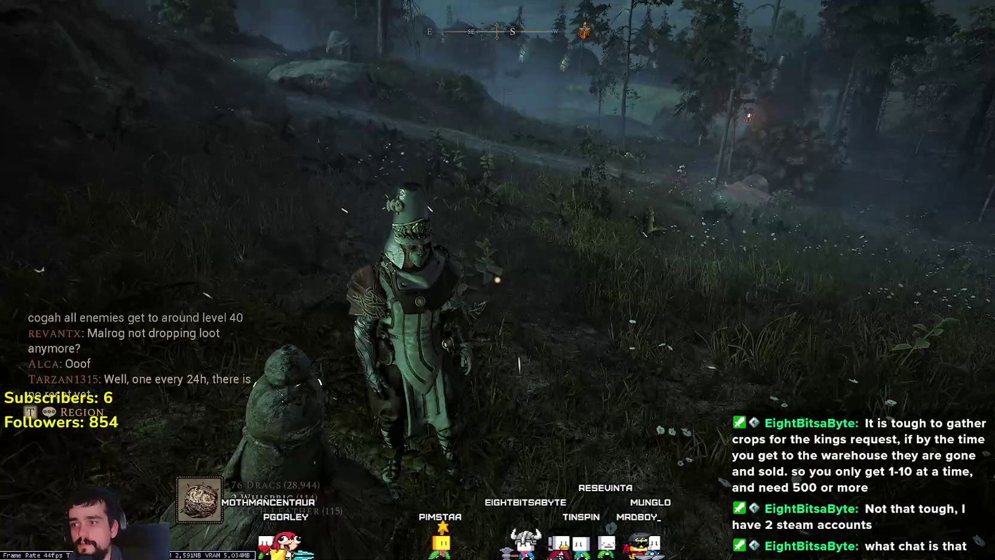
# - Post a wolf mount question in Region chat, then run off across the hillside
pyautogui.write('can we get the wo')
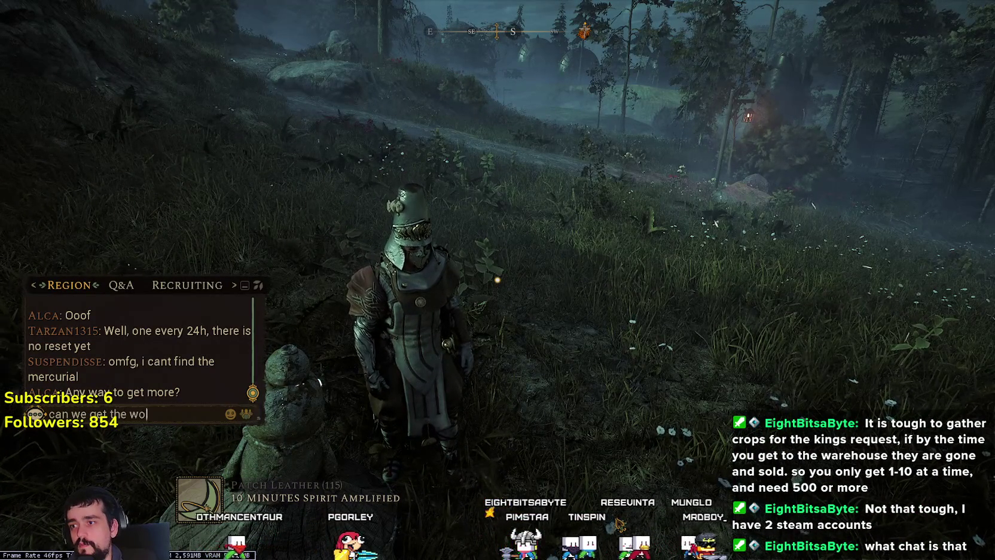
pyautogui.write('unt yet?')
pyautogui.press('Return')
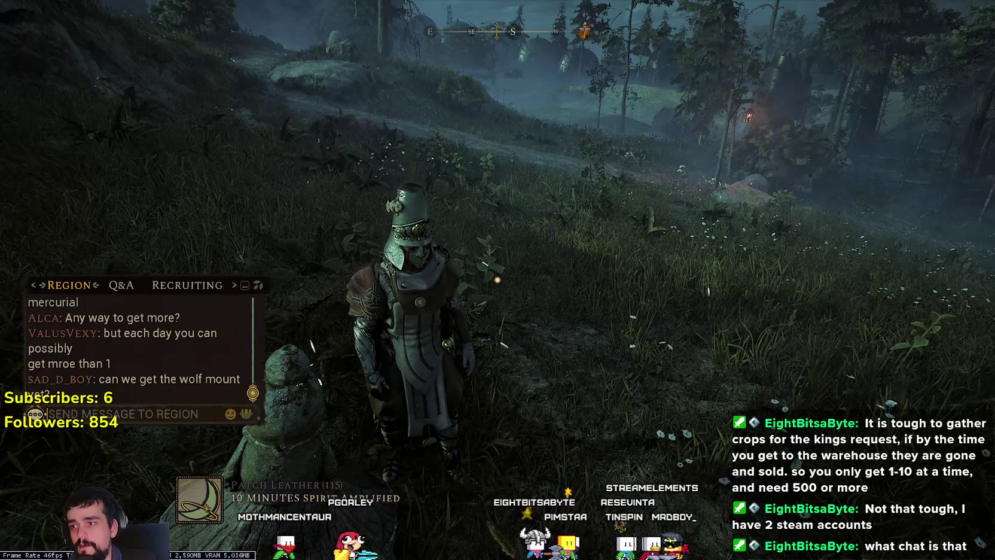
pyautogui.press('Escape')
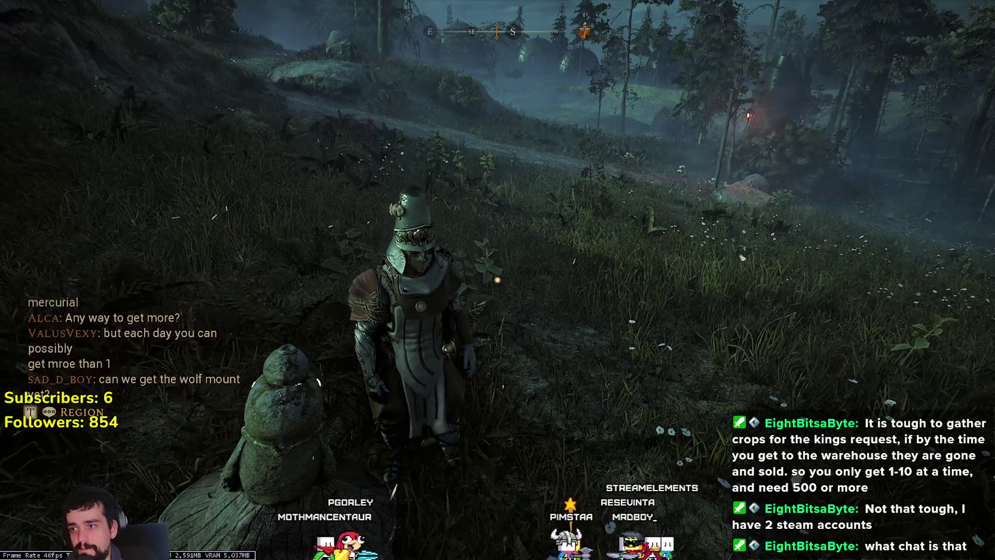
pyautogui.press('w')
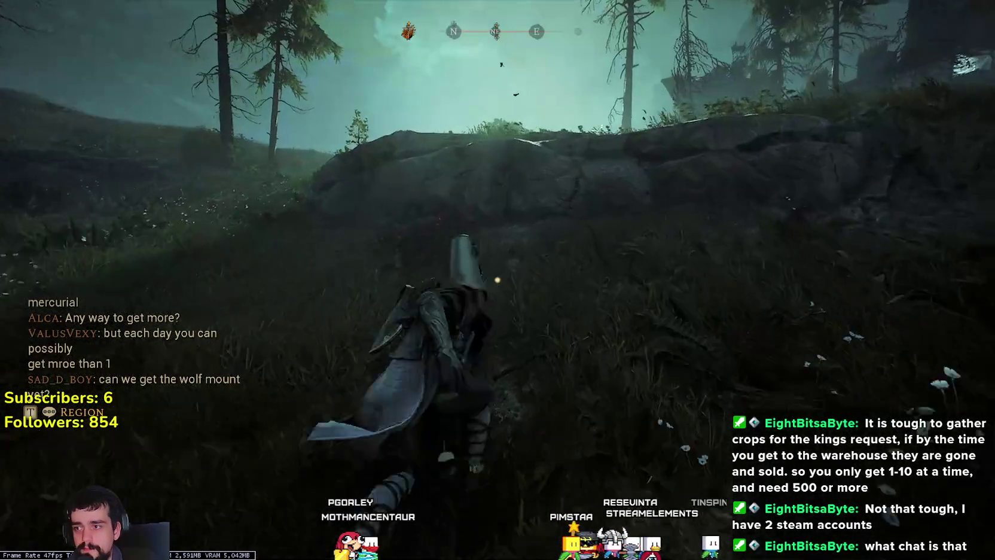